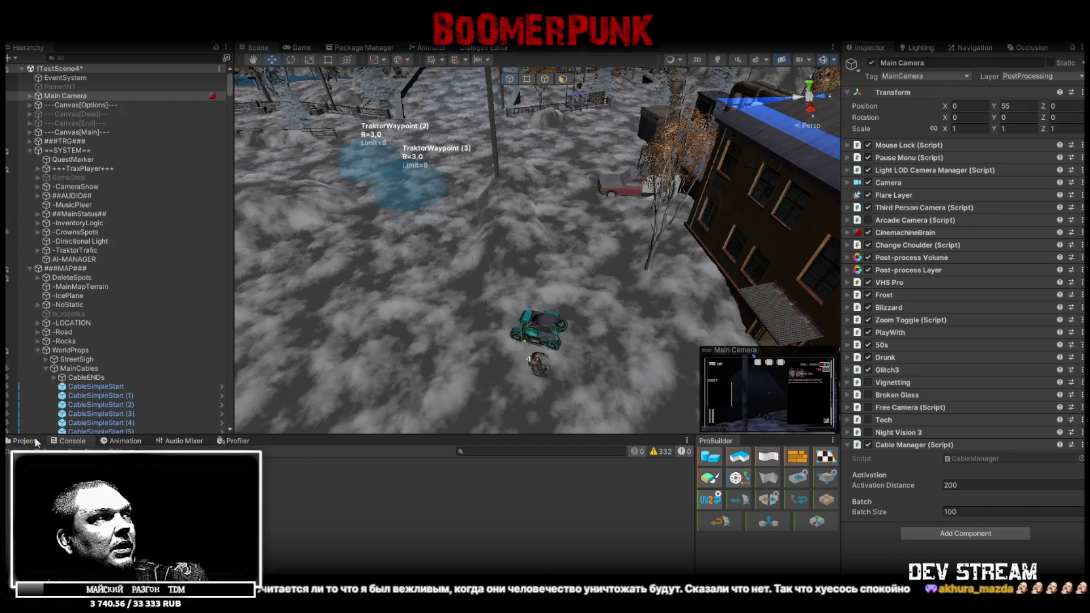
# Review CableSimpleStart's settings in the Inspector and orbit the scene, then return to the Game view.
pyautogui.click(89, 387)
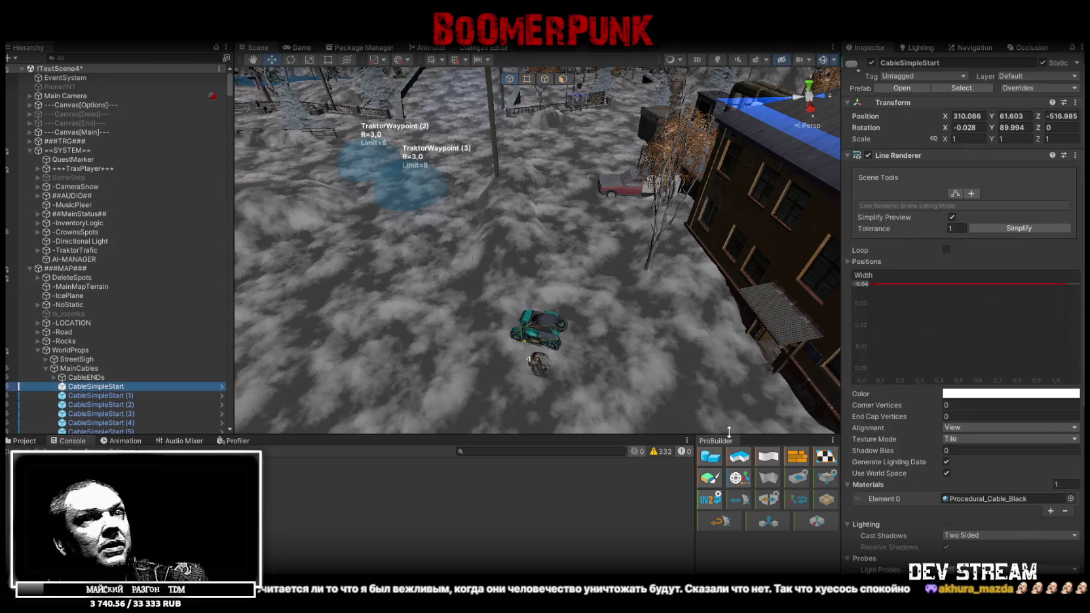
pyautogui.scroll(-10, 937, 403)
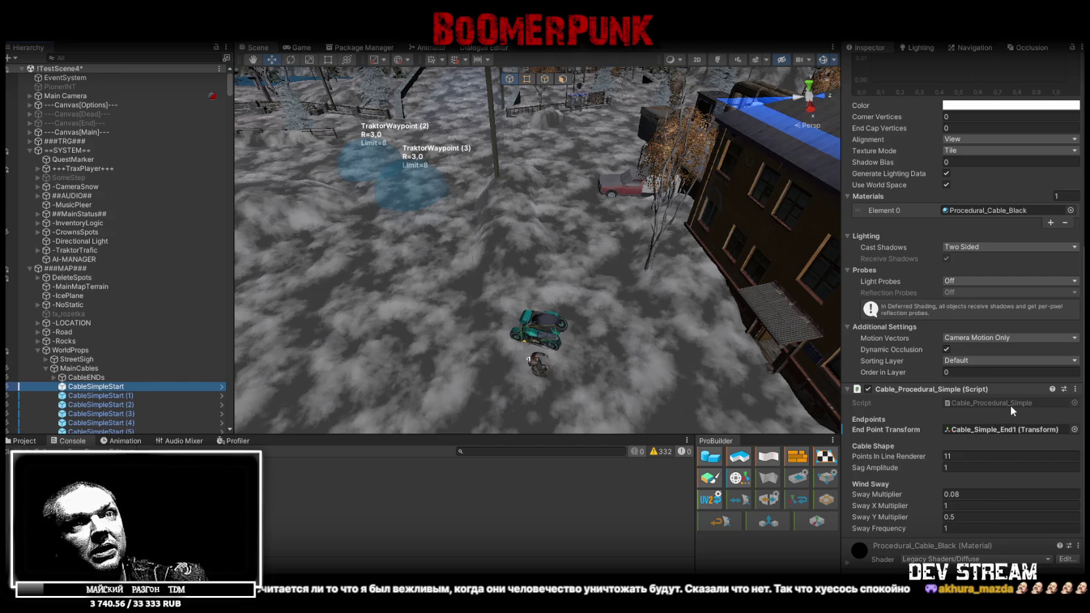
pyautogui.moveTo(655, 295); pyautogui.dragTo(632, 281)
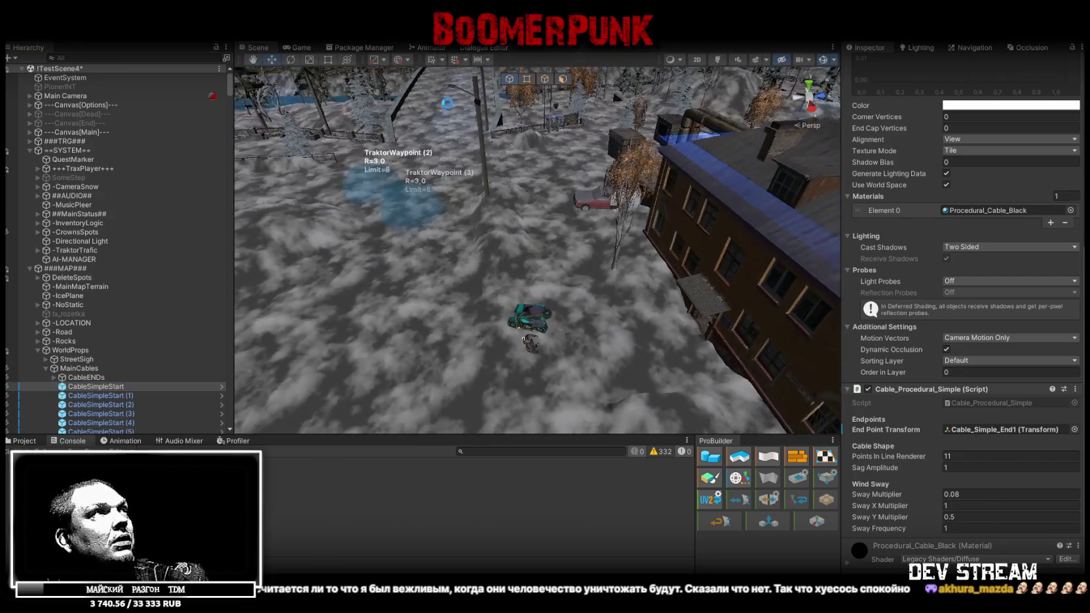
pyautogui.moveTo(450, 106)
pyautogui.mouseDown()
pyautogui.moveTo(554, 180)
pyautogui.moveTo(628, 169)
pyautogui.mouseUp()
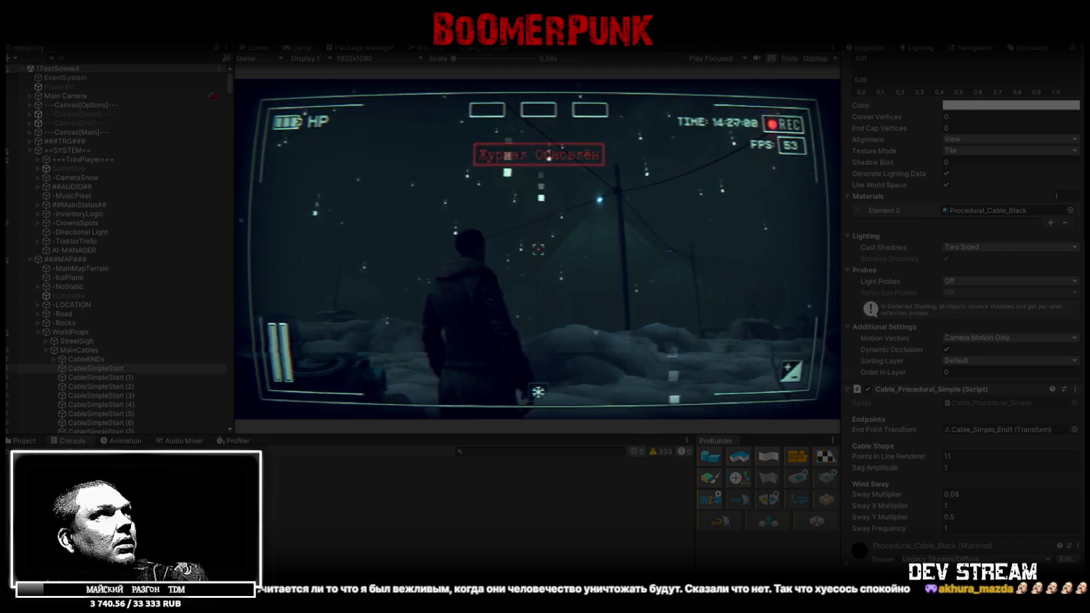
pyautogui.click(261, 47)
pyautogui.moveTo(437, 145); pyautogui.dragTo(17, 174)
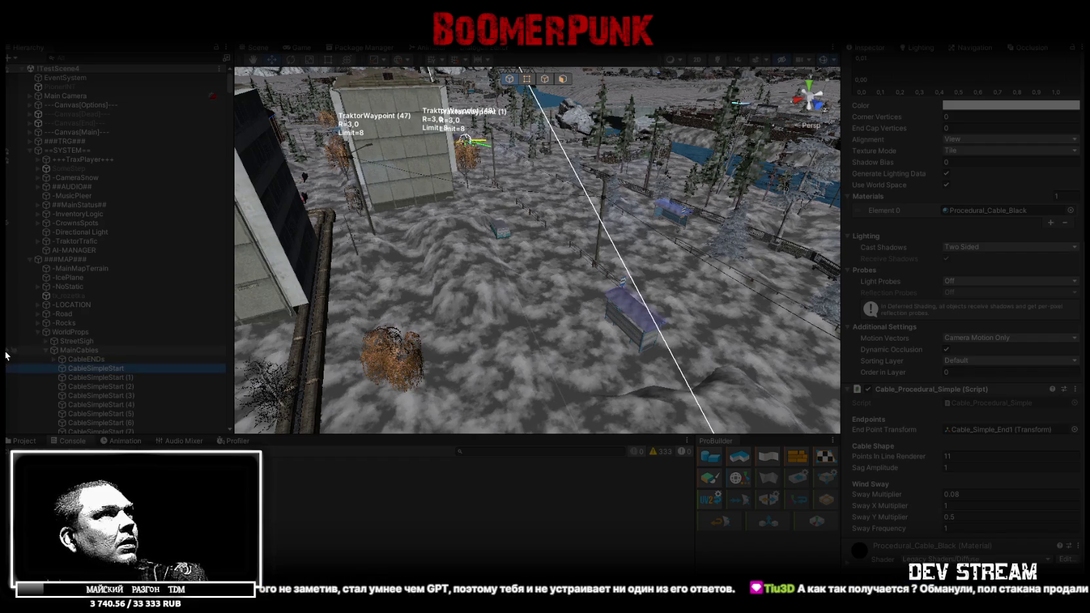
pyautogui.moveTo(521, 202)
pyautogui.mouseDown()
pyautogui.moveTo(497, 155)
pyautogui.moveTo(424, 167)
pyautogui.moveTo(411, 150)
pyautogui.mouseUp()
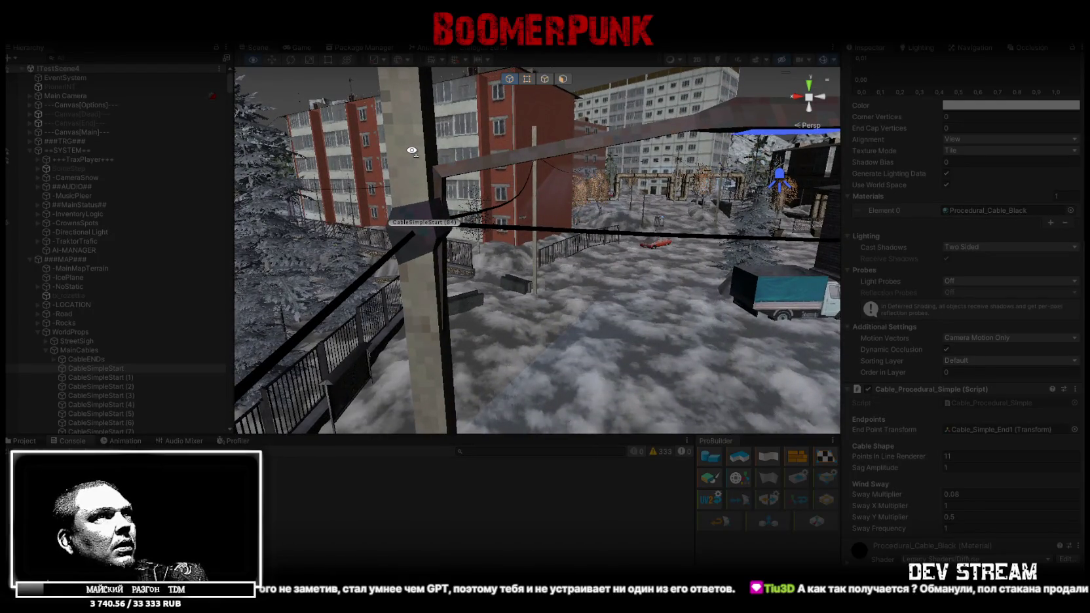
pyautogui.moveTo(426, 153)
pyautogui.mouseDown()
pyautogui.moveTo(948, 175)
pyautogui.moveTo(919, 162)
pyautogui.mouseUp()
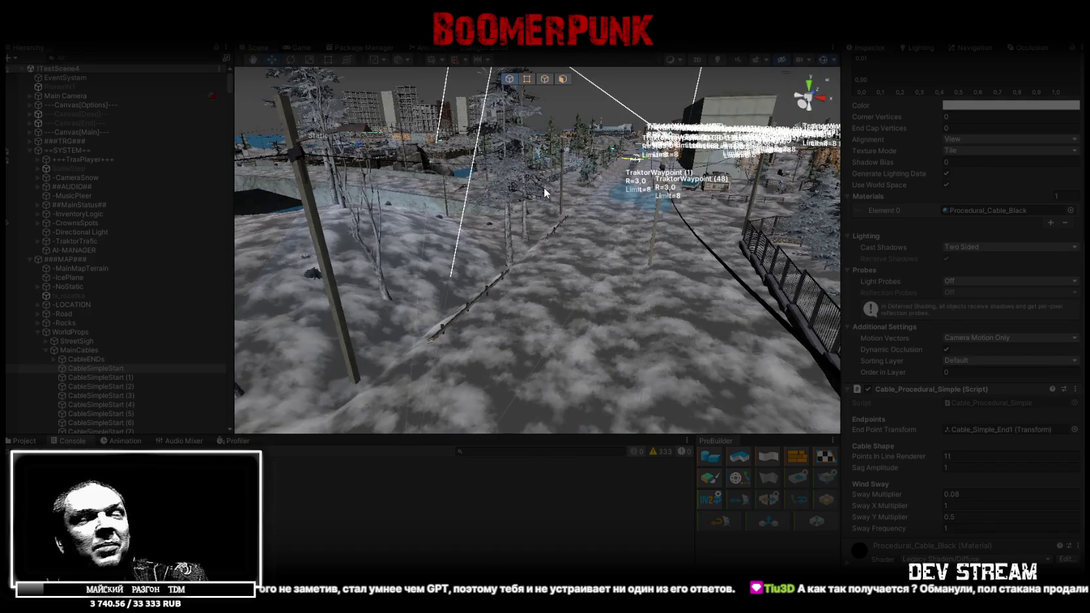
pyautogui.moveTo(581, 179)
pyautogui.mouseDown()
pyautogui.moveTo(635, 176)
pyautogui.moveTo(655, 205)
pyautogui.mouseUp()
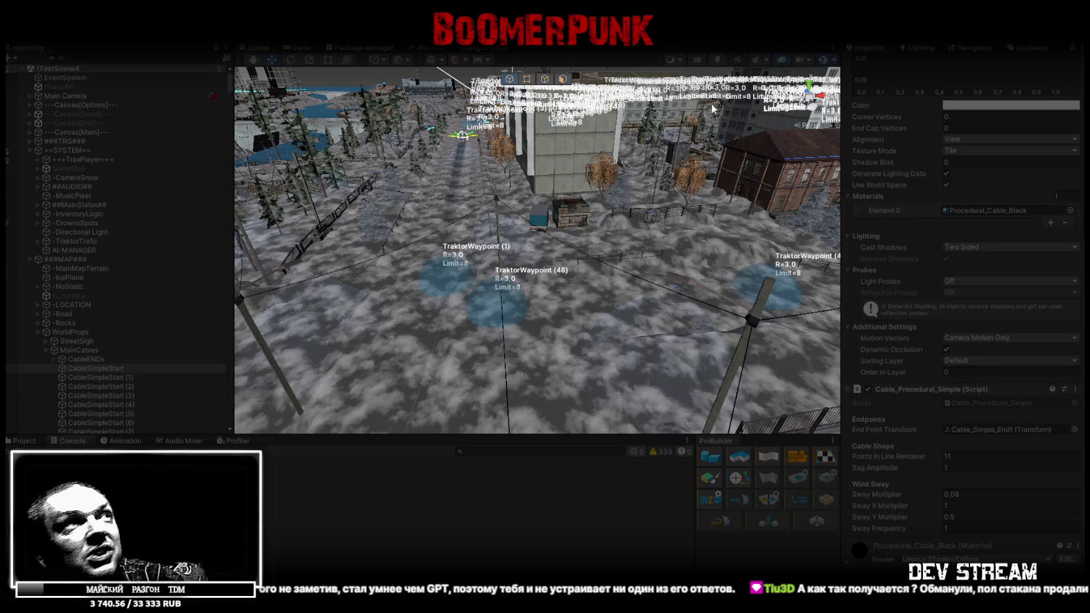
pyautogui.click(6, 370)
pyautogui.moveTo(492, 313); pyautogui.dragTo(821, 64)
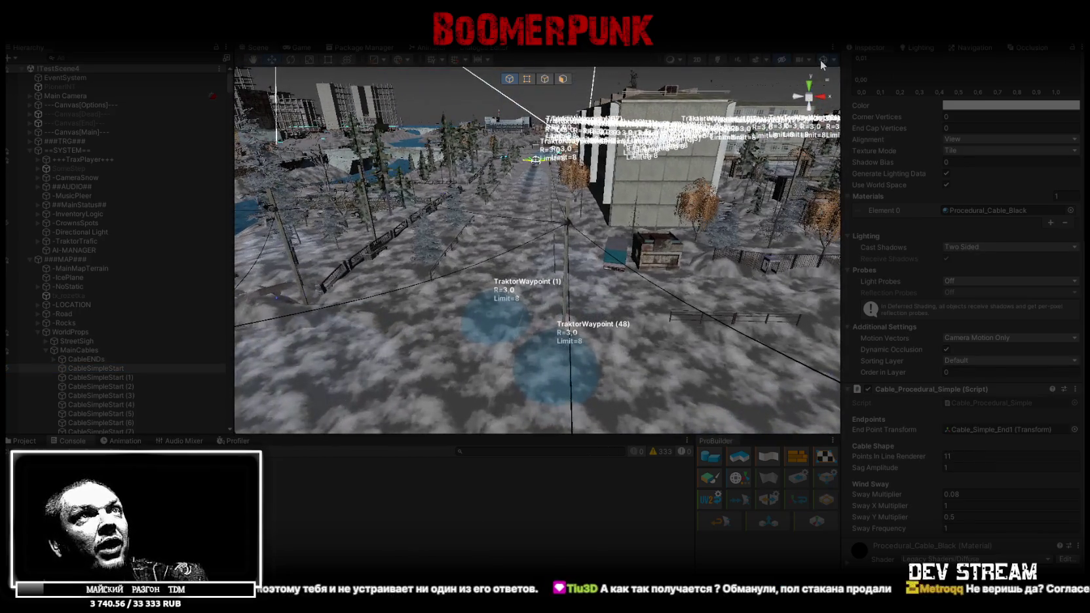
pyautogui.moveTo(721, 144)
pyautogui.mouseDown()
pyautogui.moveTo(657, 223)
pyautogui.moveTo(690, 239)
pyautogui.moveTo(665, 307)
pyautogui.moveTo(590, 307)
pyautogui.mouseUp()
pyautogui.click(295, 49)
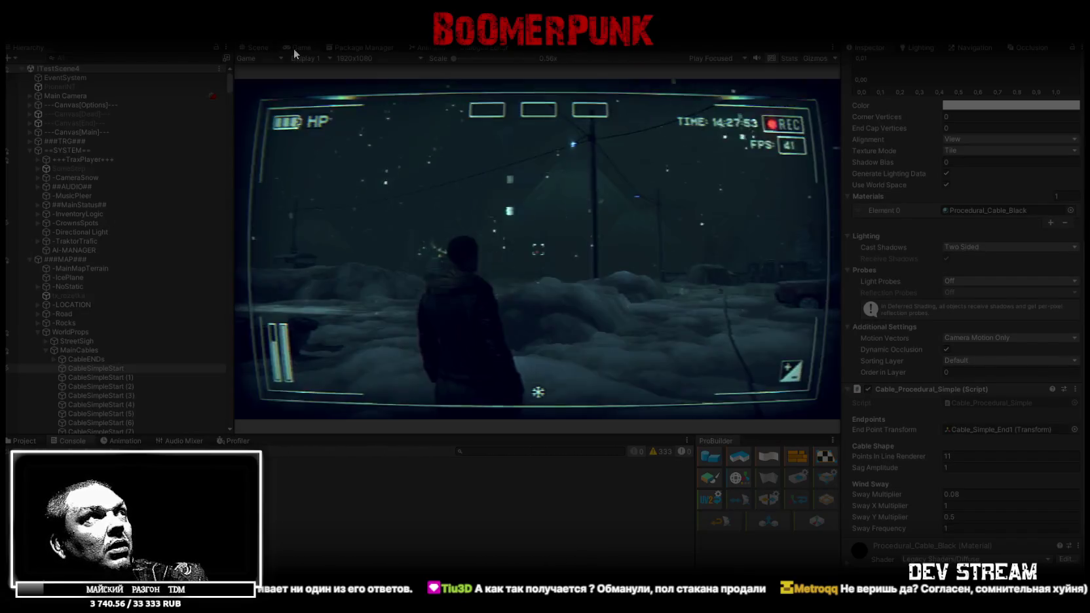
# Maximize the Game view to playtest full-size on the snowmobile with 20 rubles in inventory.
pyautogui.doubleClick(295, 48)
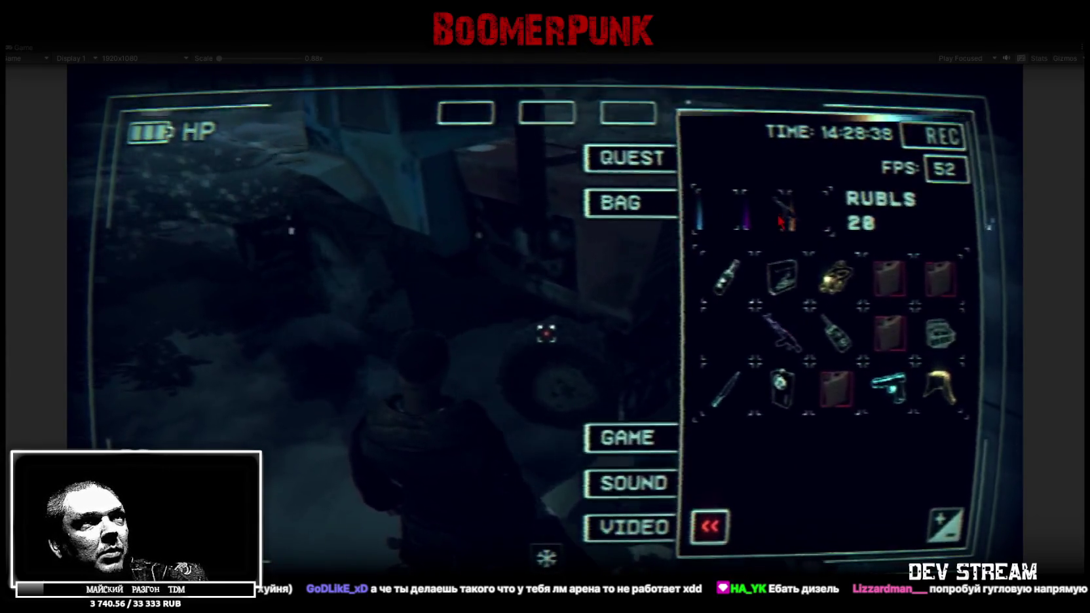
# Open the in-game bag inventory to check its contents before walking to the tractor.
pyautogui.press('Tab')
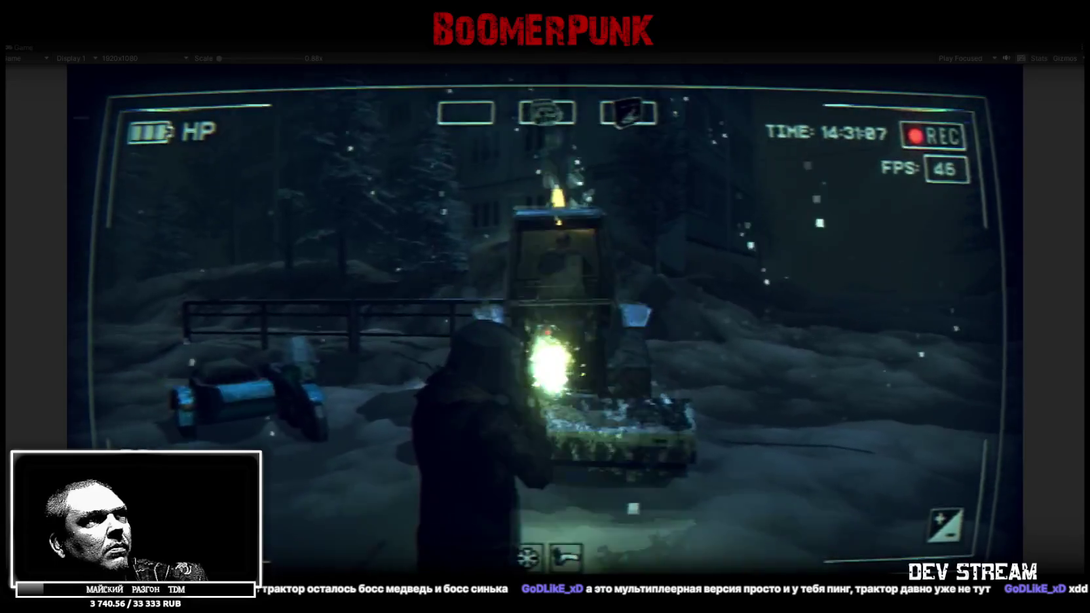
# Restore the layout, select the parent Traktor object via the Scene view, then resume the Game view.
pyautogui.doubleClick(18, 43)
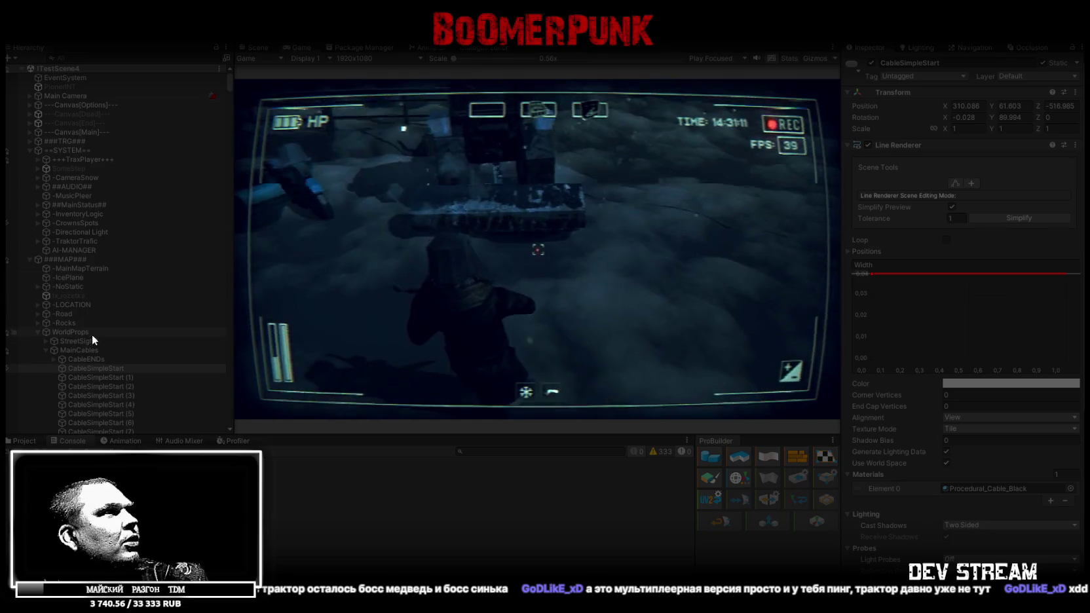
pyautogui.click(256, 48)
pyautogui.moveTo(458, 249)
pyautogui.mouseDown()
pyautogui.moveTo(977, 245)
pyautogui.moveTo(637, 220)
pyautogui.moveTo(585, 250)
pyautogui.moveTo(244, 249)
pyautogui.moveTo(994, 253)
pyautogui.moveTo(8, 245)
pyautogui.moveTo(75, 234)
pyautogui.moveTo(59, 233)
pyautogui.moveTo(13, 238)
pyautogui.moveTo(1078, 244)
pyautogui.moveTo(1033, 264)
pyautogui.moveTo(654, 244)
pyautogui.mouseUp()
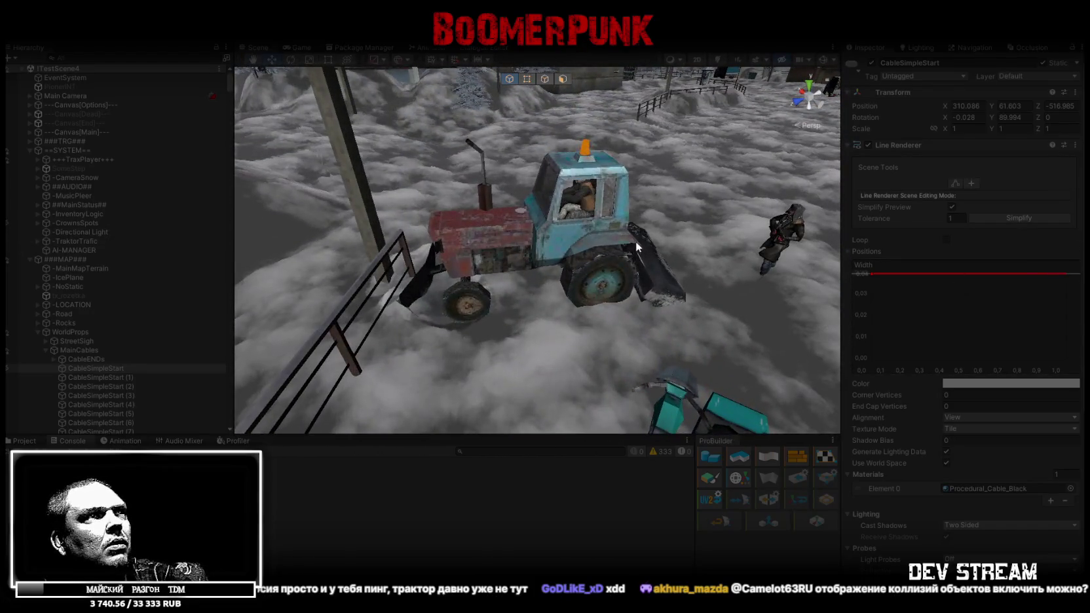
pyautogui.click(547, 228)
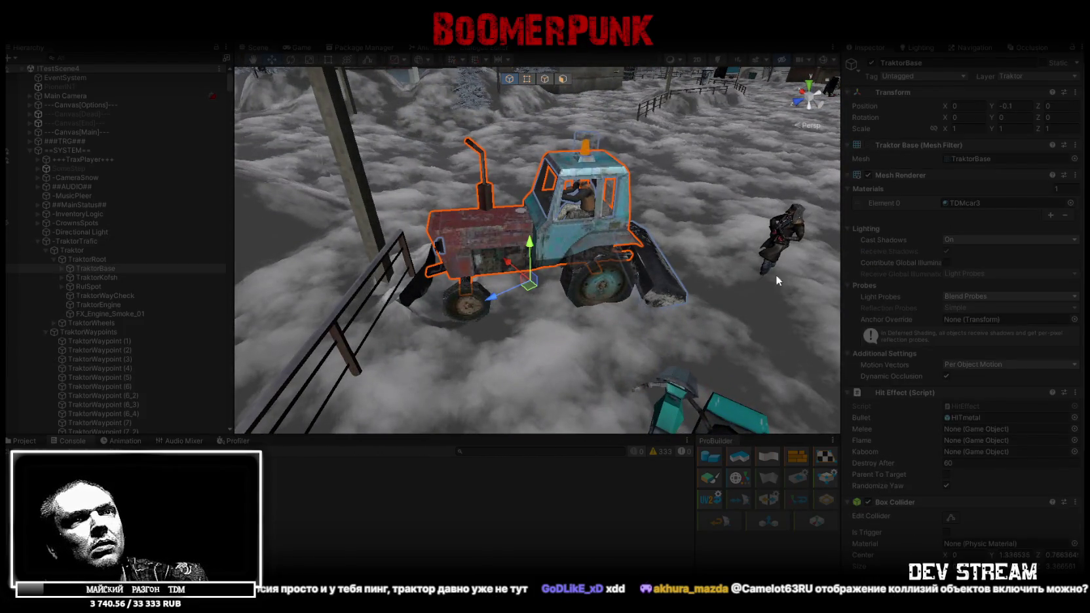
pyautogui.click(85, 249)
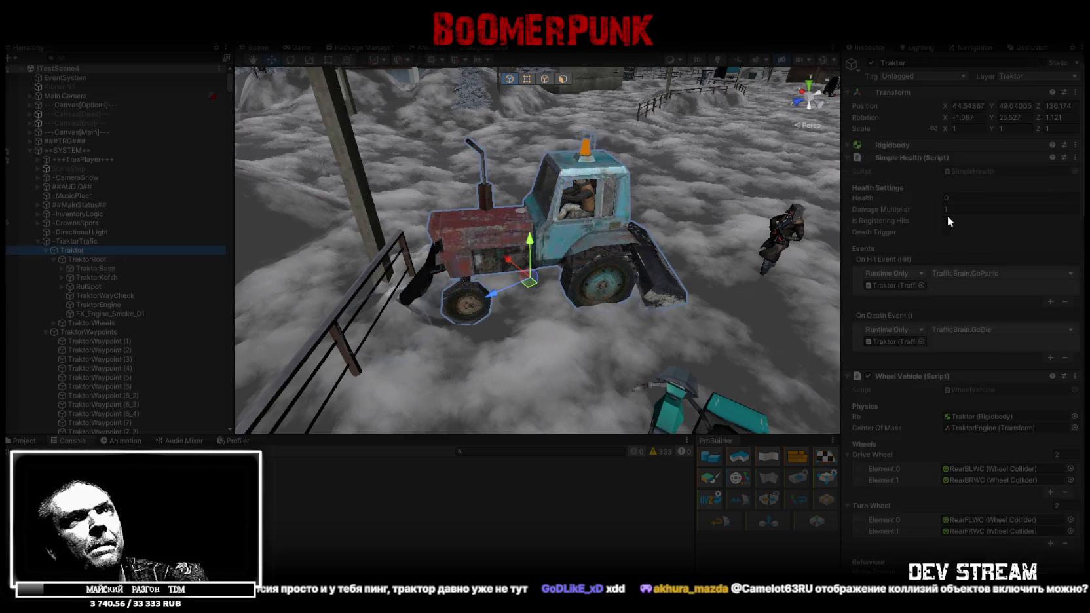
pyautogui.click(295, 46)
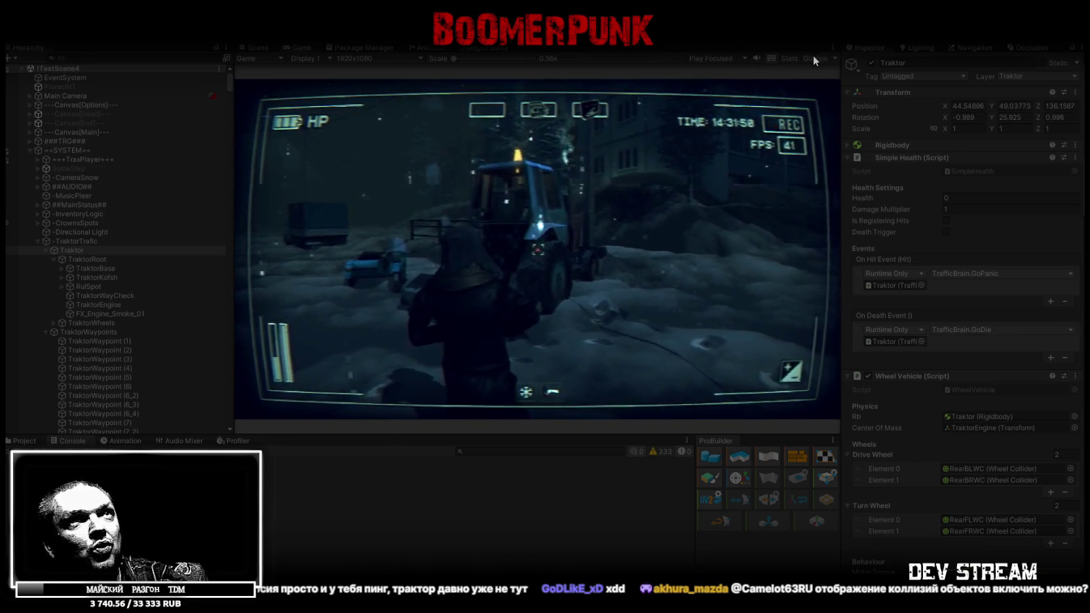
# Show Gizmos over the running game, maximize the Game view, then hide the gizmos again.
pyautogui.click(815, 58)
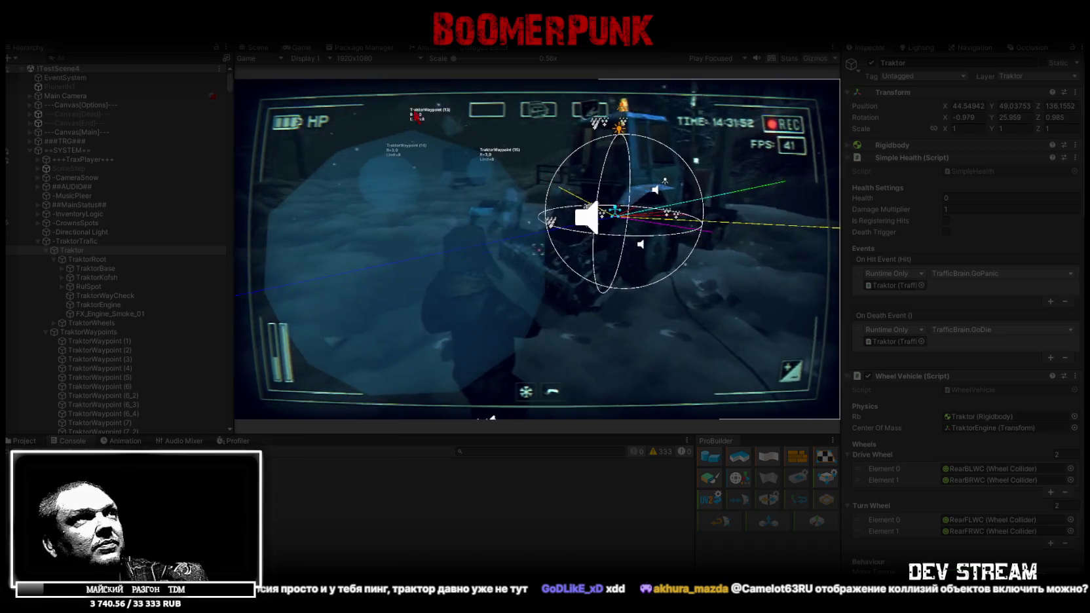
pyautogui.doubleClick(299, 47)
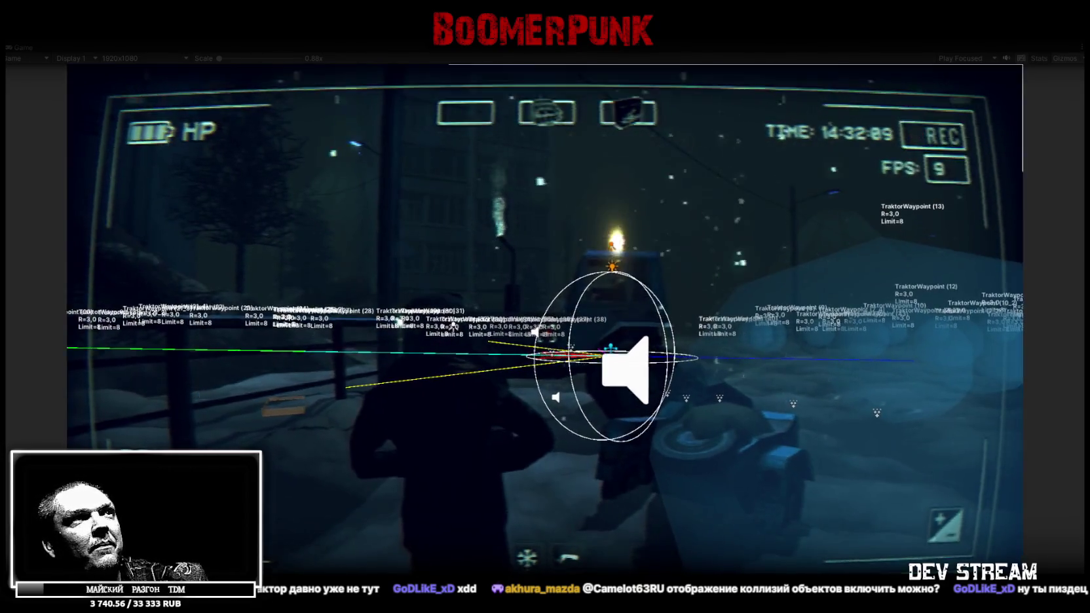
pyautogui.click(1064, 58)
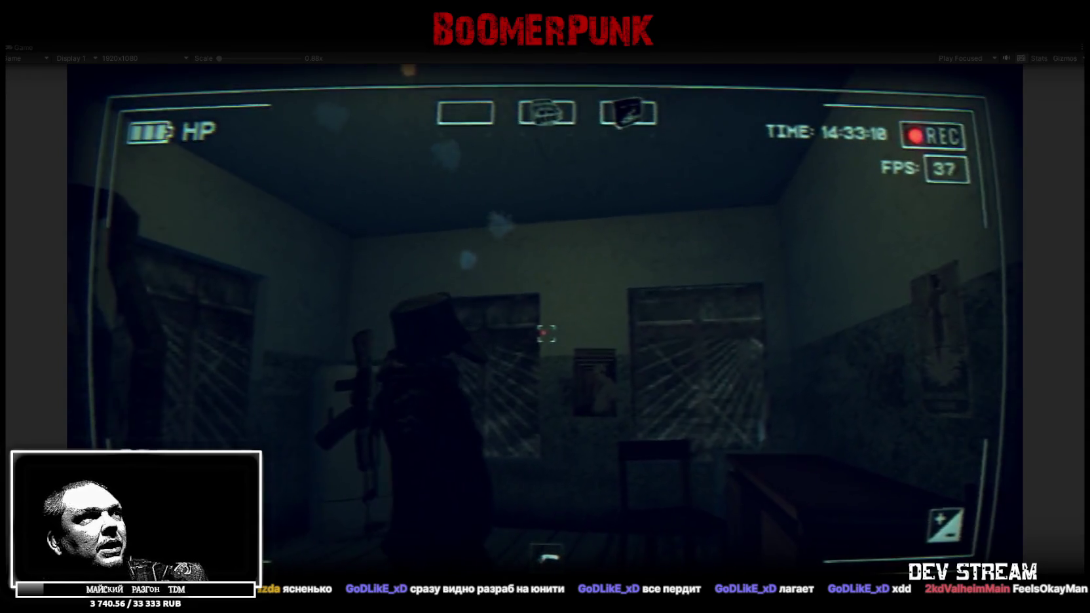
# Restore the layout, inspect Main Camera's components, and show the Scene view of the tractor.
pyautogui.doubleClick(19, 50)
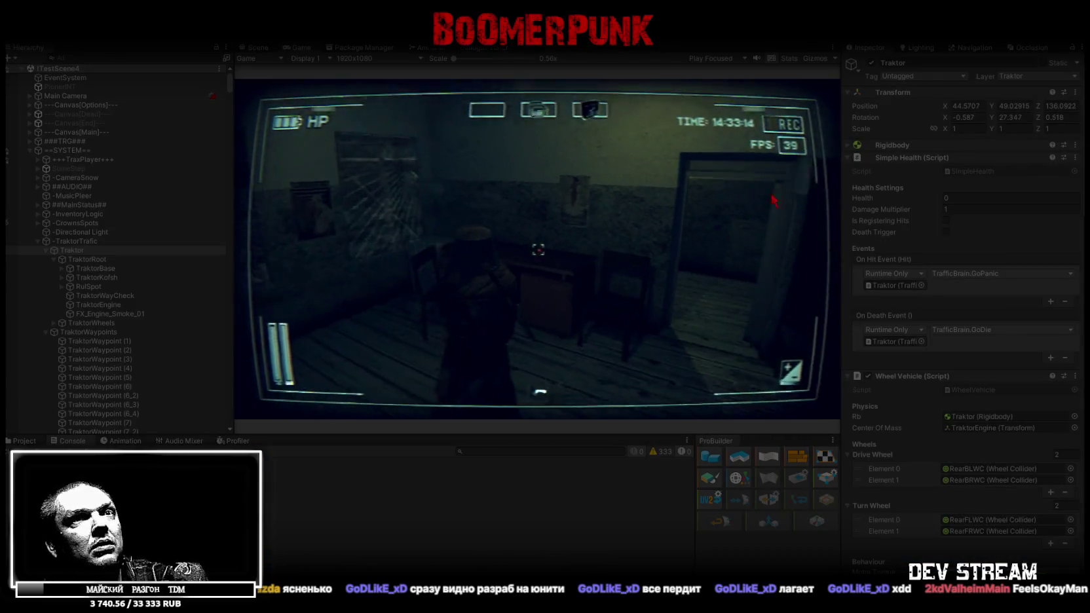
pyautogui.scroll(-10, 979, 277)
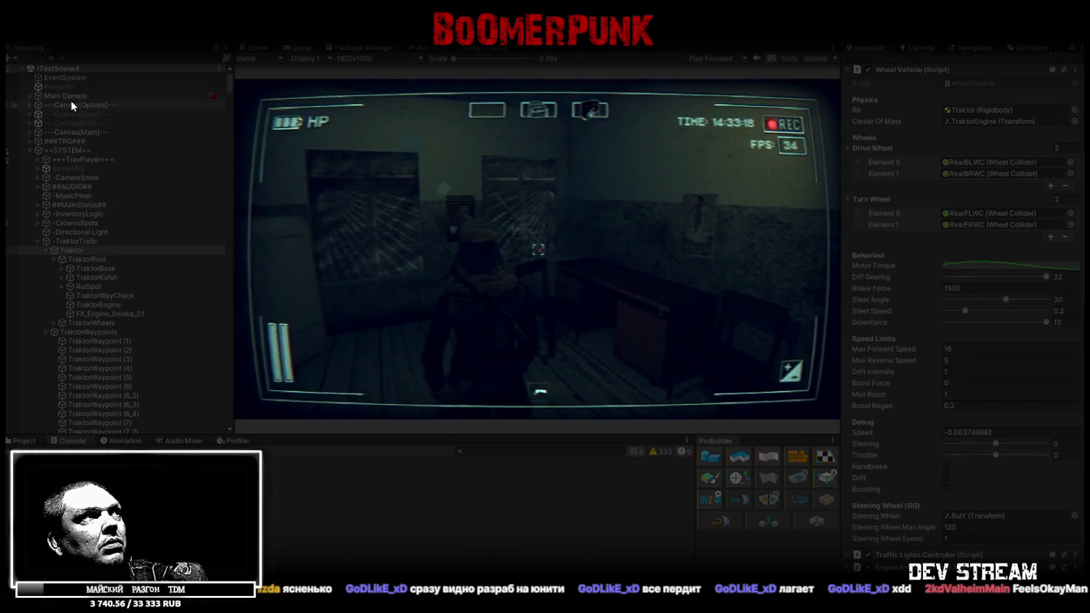
pyautogui.click(70, 97)
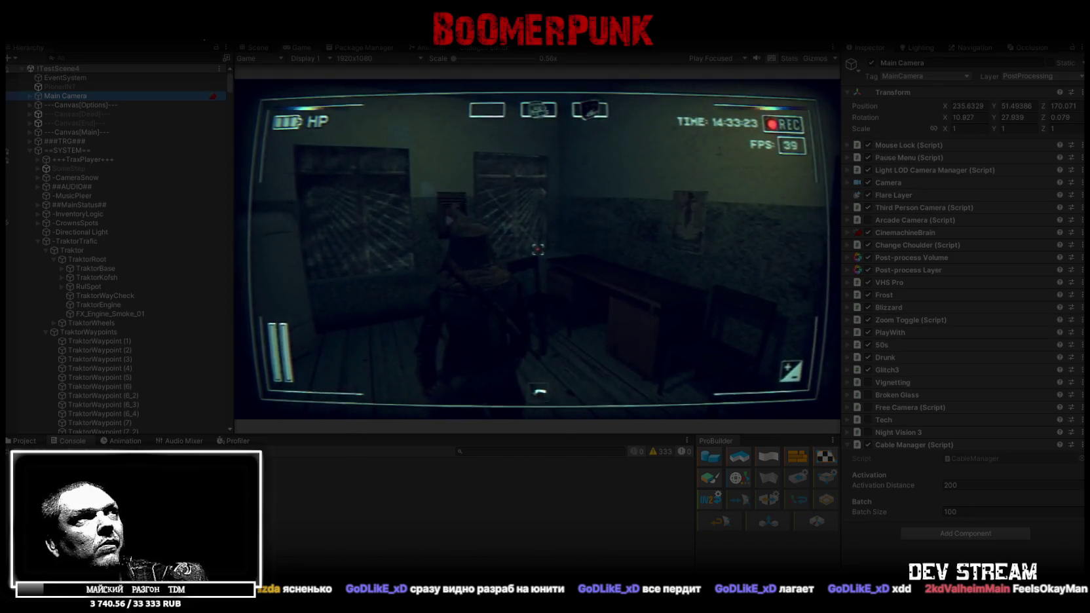
pyautogui.click(251, 46)
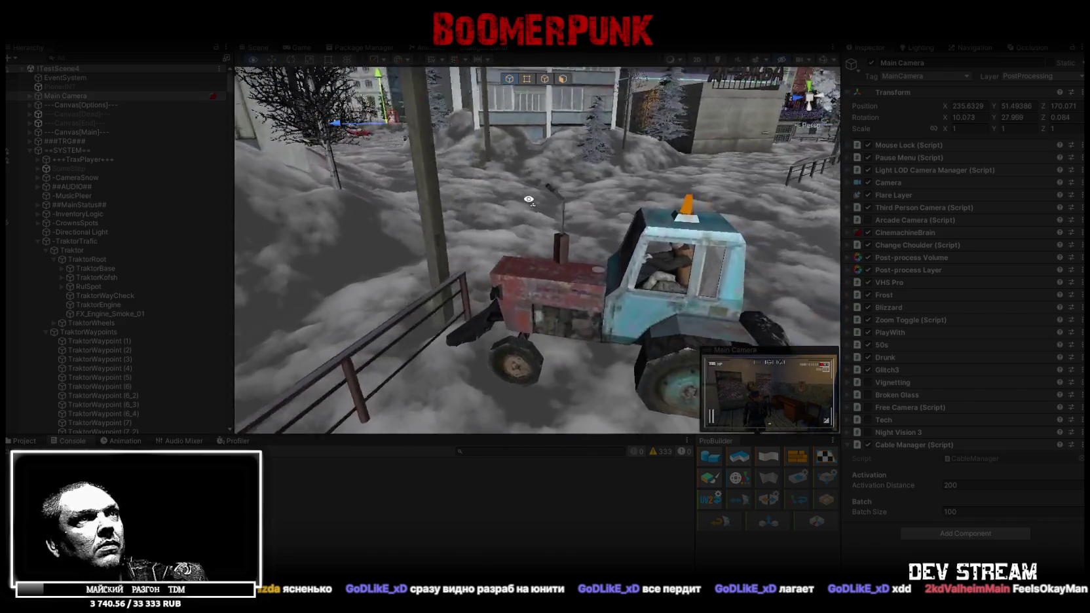
# Fly the Scene view into the red-and-blue tractor's cab.
pyautogui.moveTo(539, 213)
pyautogui.mouseDown()
pyautogui.moveTo(703, 144)
pyautogui.moveTo(601, 343)
pyautogui.moveTo(612, 353)
pyautogui.moveTo(603, 304)
pyautogui.moveTo(598, 321)
pyautogui.moveTo(550, 309)
pyautogui.moveTo(659, 305)
pyautogui.moveTo(616, 185)
pyautogui.mouseUp()
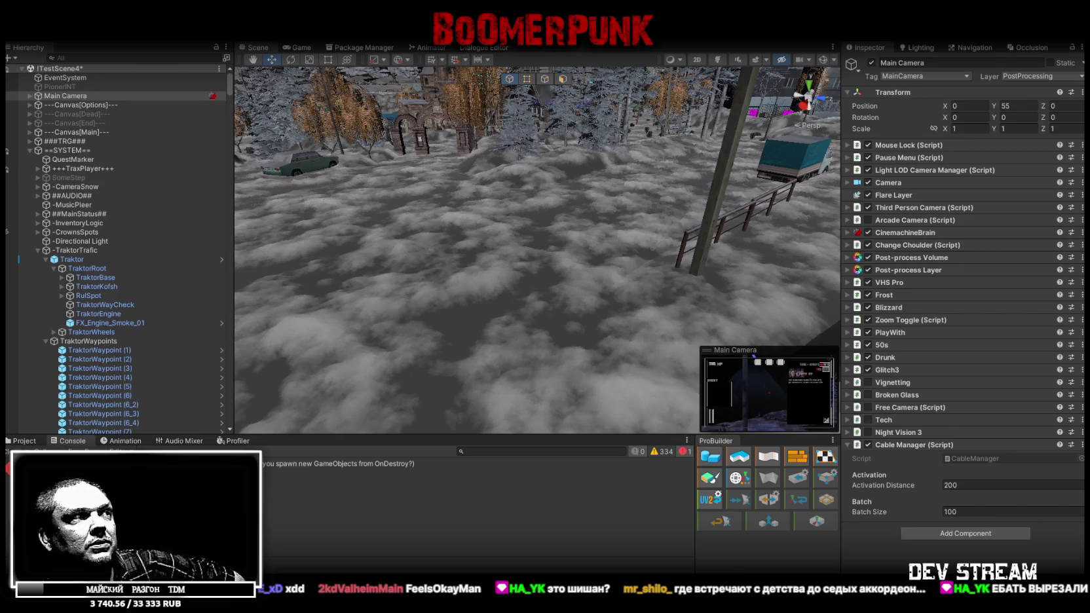
# Empty the Console, then fold up Traktor, TraktorWaypoints, ###MAP### and INWORK in the Hierarchy.
pyautogui.click(21, 450)
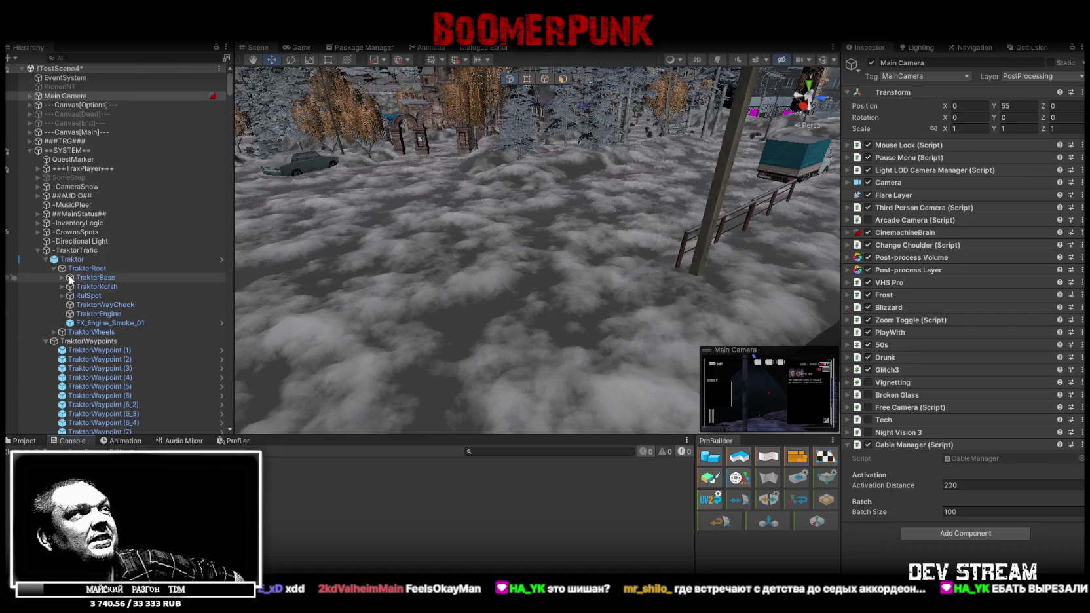
pyautogui.click(42, 259)
pyautogui.click(43, 260)
pyautogui.click(46, 268)
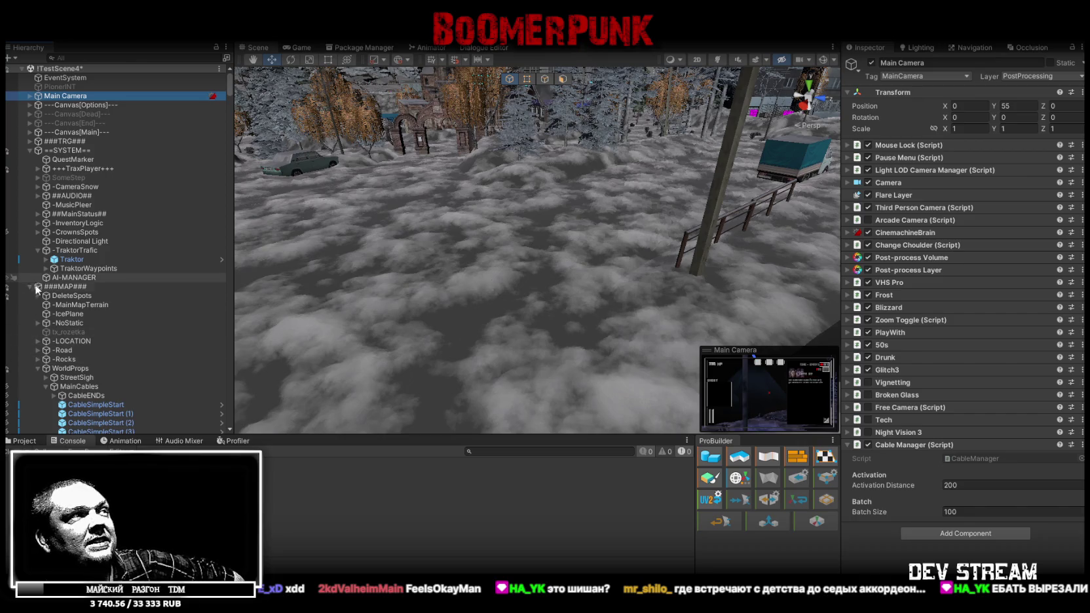
pyautogui.click(30, 287)
pyautogui.click(29, 304)
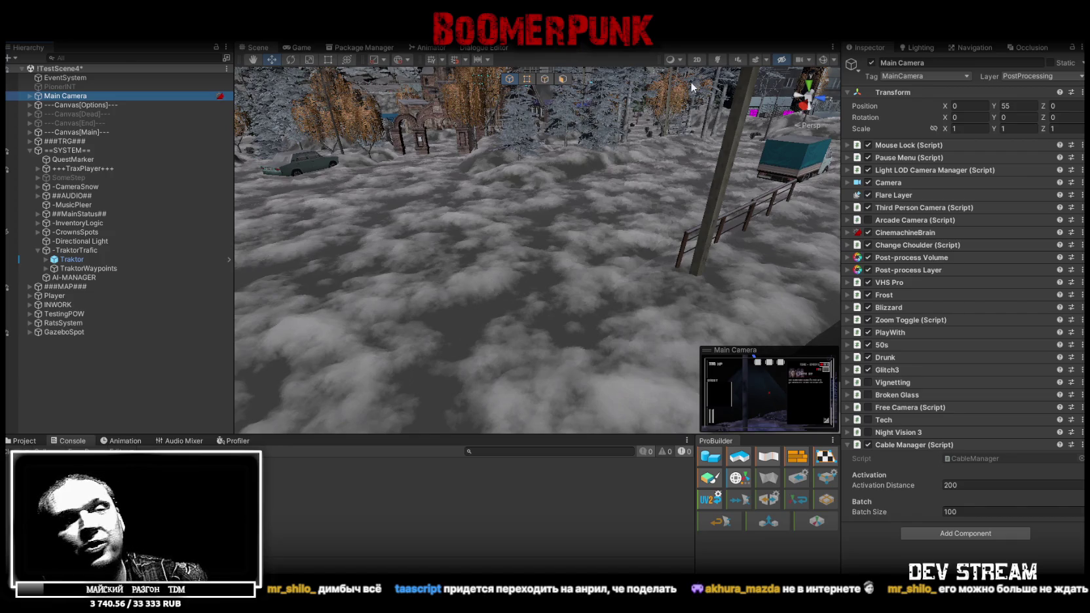
# Fly the Scene view past the church and down the snowy street, then select the MotoCtrl motorcycle.
pyautogui.moveTo(563, 150); pyautogui.dragTo(563, 150)
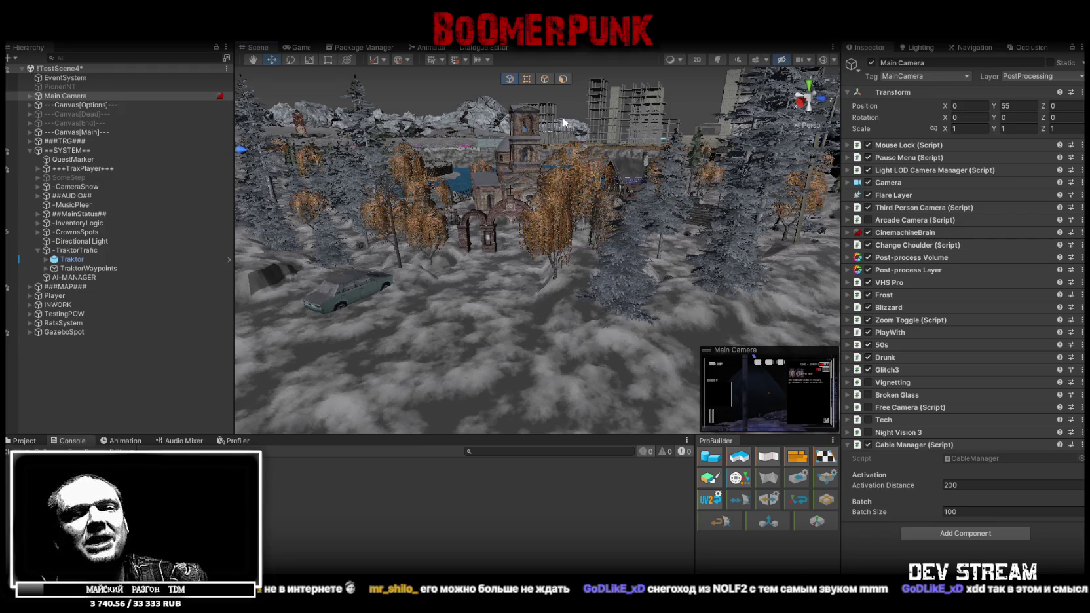
pyautogui.moveTo(580, 122)
pyautogui.mouseDown()
pyautogui.moveTo(412, 159)
pyautogui.moveTo(452, 141)
pyautogui.mouseUp()
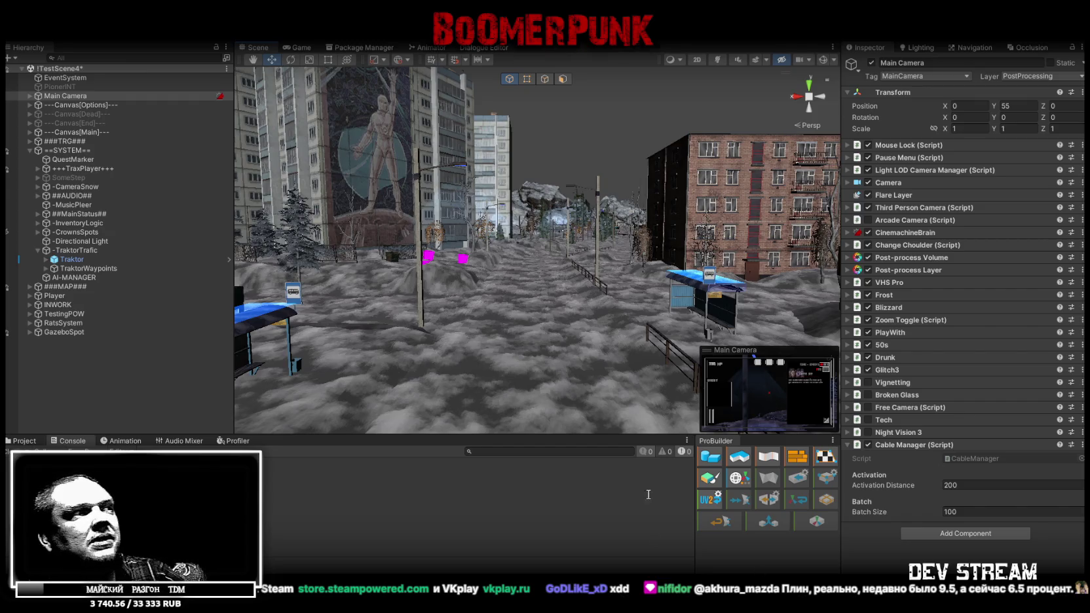
pyautogui.moveTo(452, 308)
pyautogui.mouseDown()
pyautogui.moveTo(642, 345)
pyautogui.moveTo(779, 340)
pyautogui.moveTo(27, 289)
pyautogui.moveTo(21, 317)
pyautogui.moveTo(917, 275)
pyautogui.moveTo(571, 214)
pyautogui.moveTo(639, 226)
pyautogui.moveTo(550, 183)
pyautogui.moveTo(577, 209)
pyautogui.moveTo(505, 243)
pyautogui.moveTo(559, 269)
pyautogui.mouseUp()
pyautogui.click(506, 242)
pyautogui.scroll(-5, 559, 268)
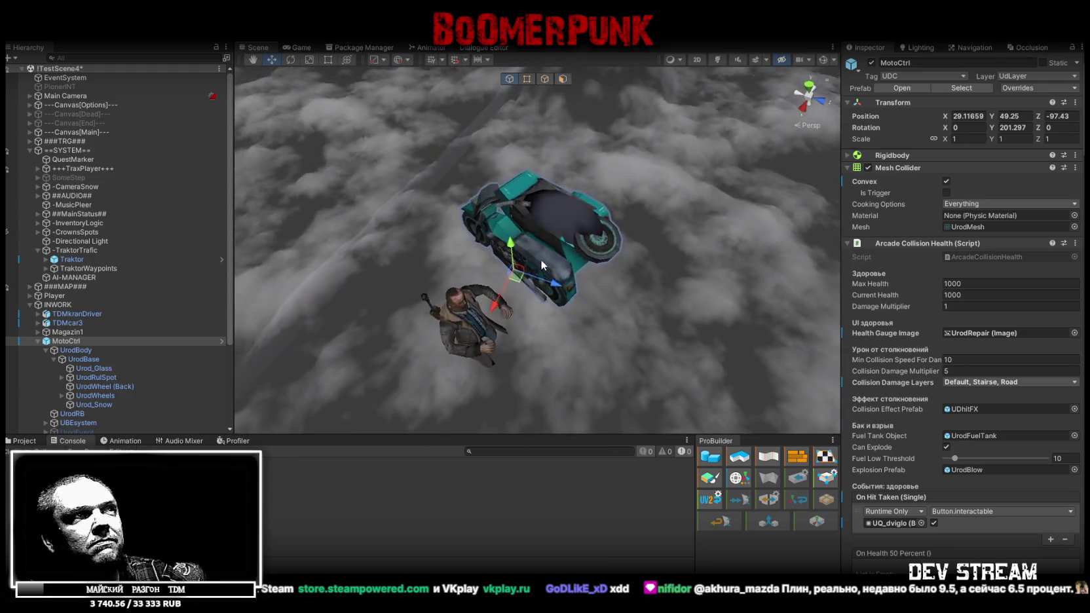
pyautogui.click(543, 253)
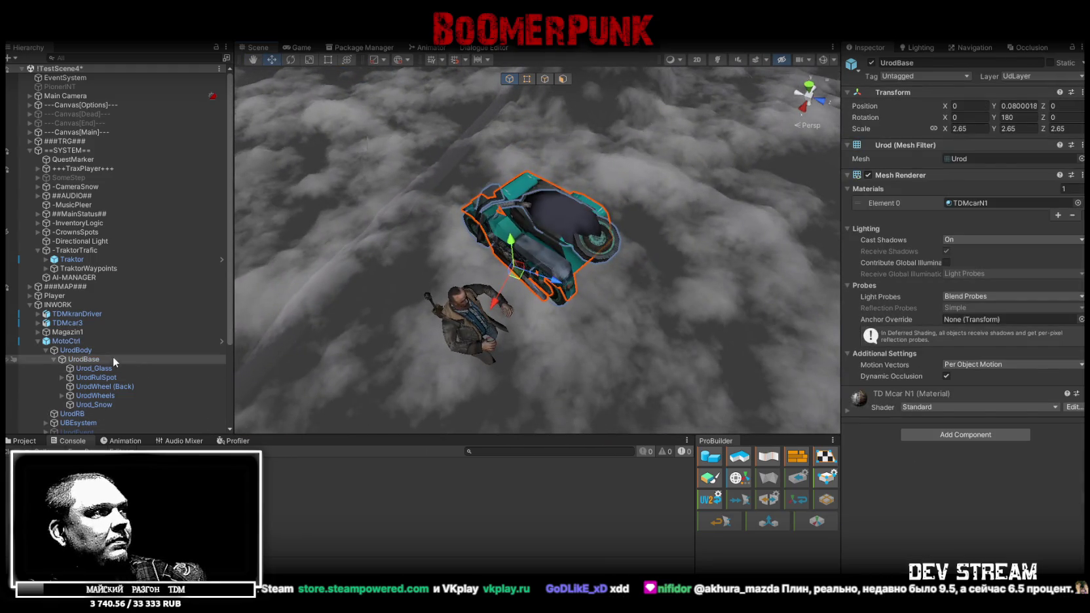
pyautogui.click(79, 341)
pyautogui.scroll(5, 940, 365)
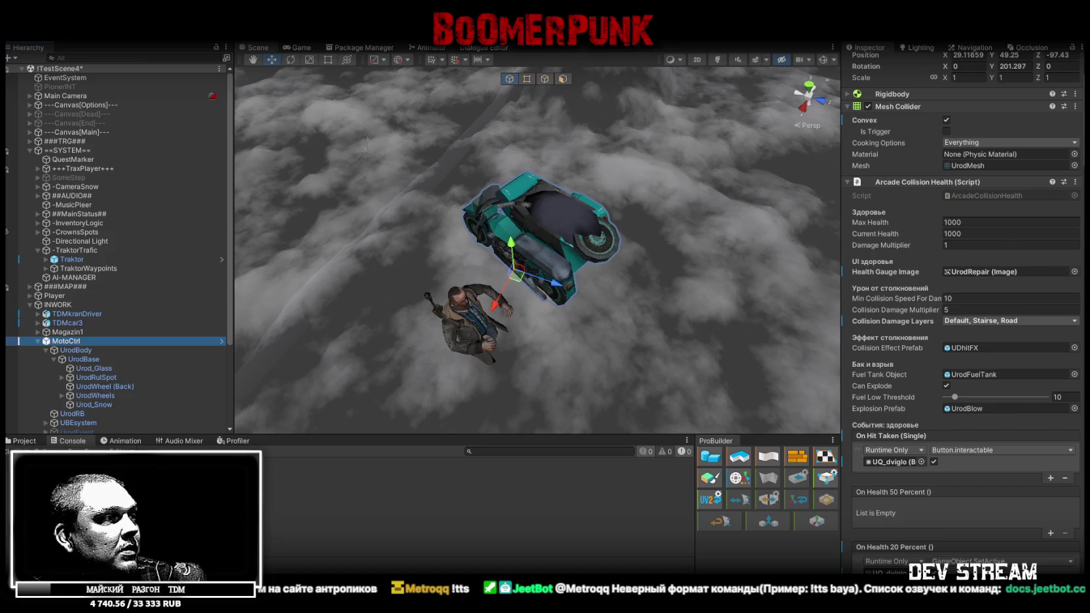
pyautogui.scroll(-3, 923, 278)
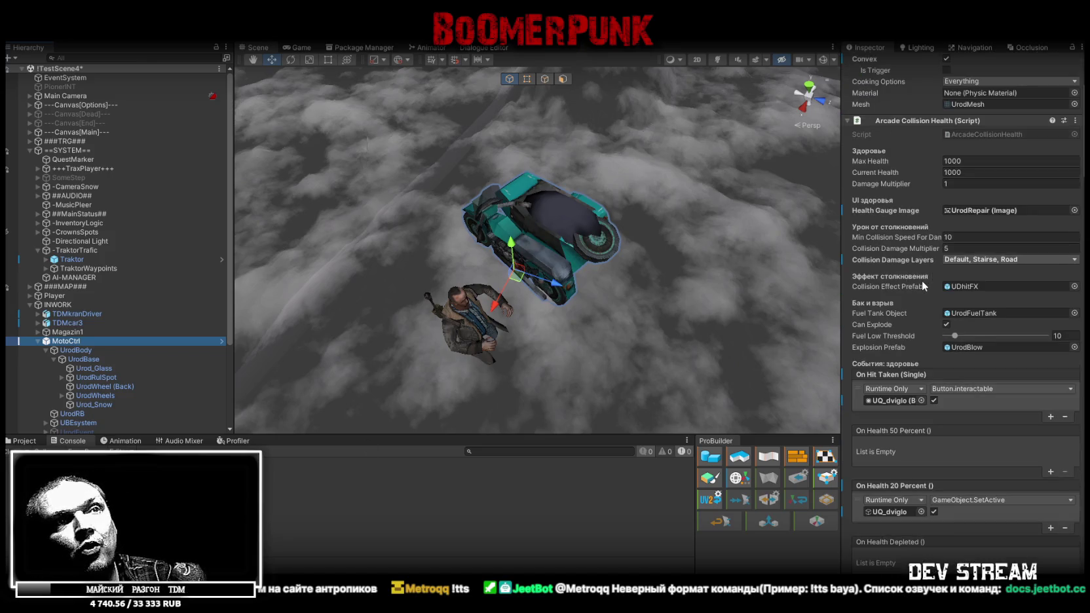
pyautogui.scroll(5, 924, 278)
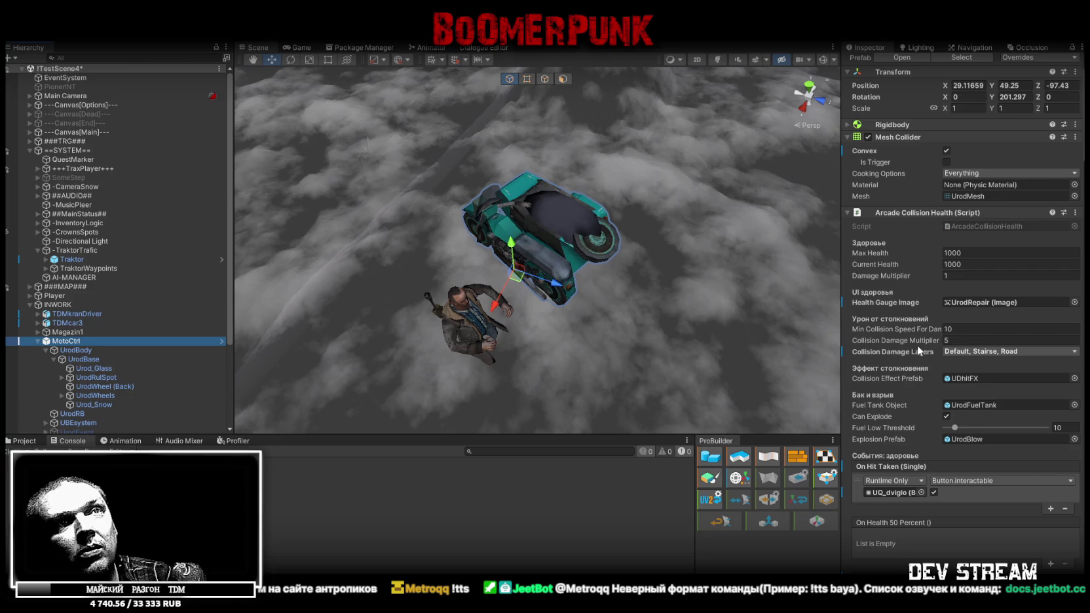
pyautogui.scroll(-10, 914, 344)
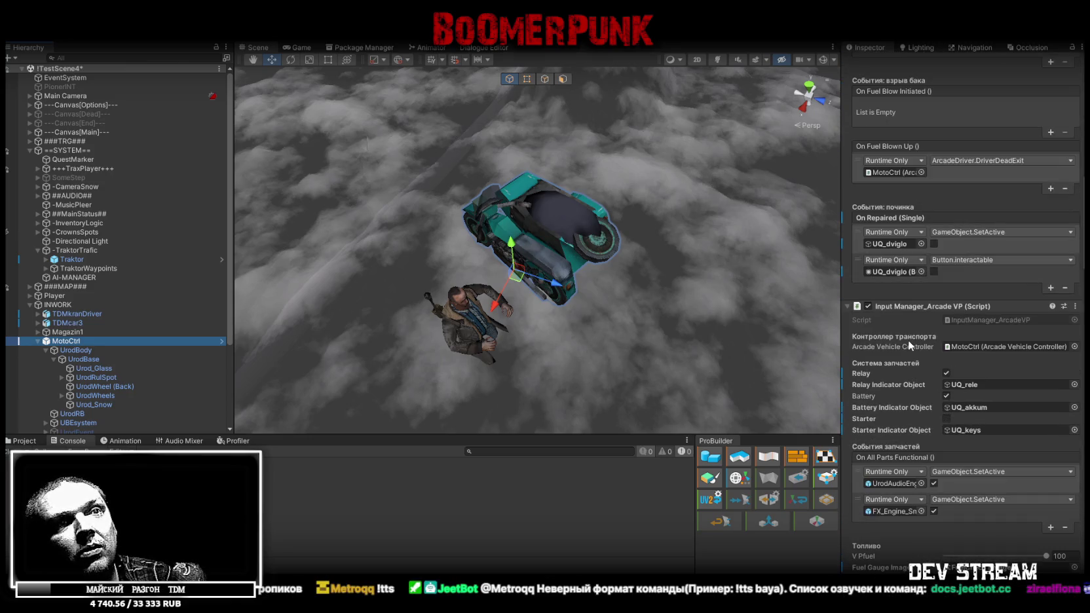
pyautogui.scroll(-4, 908, 340)
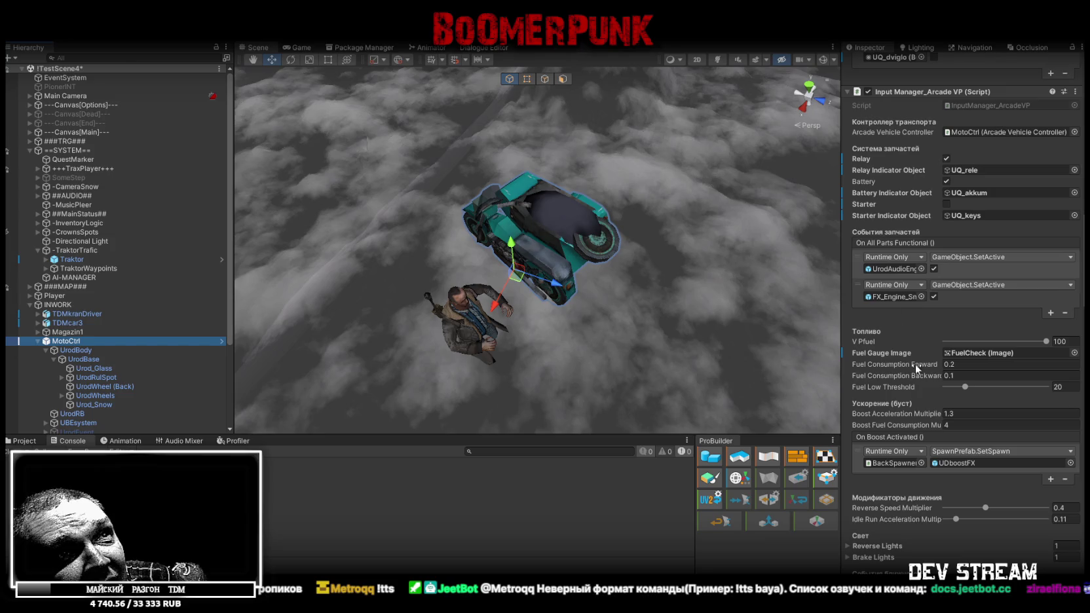
pyautogui.scroll(-5, 903, 392)
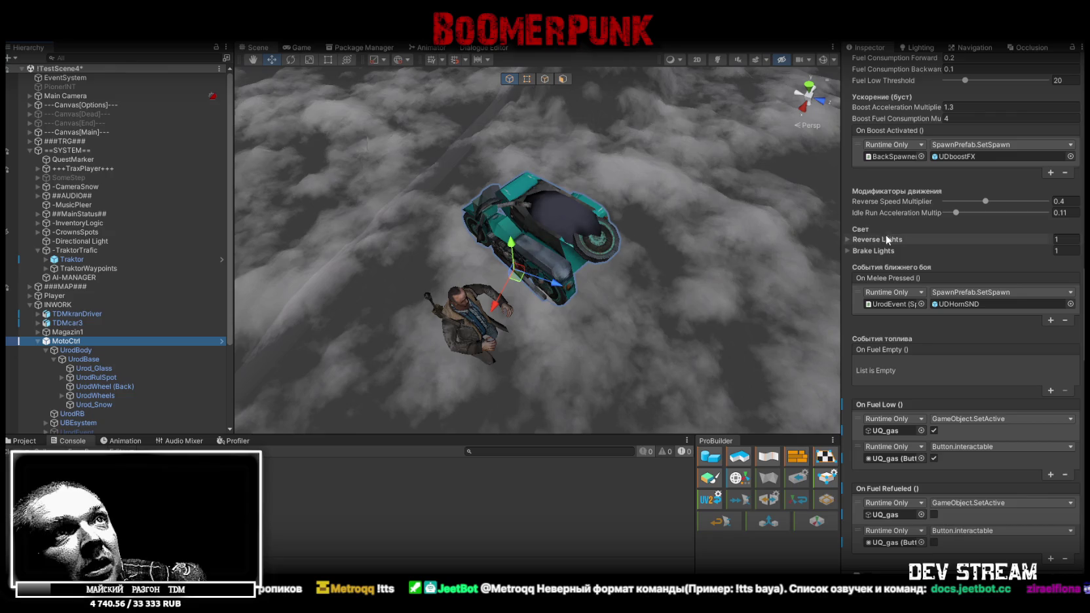
pyautogui.scroll(3, 885, 301)
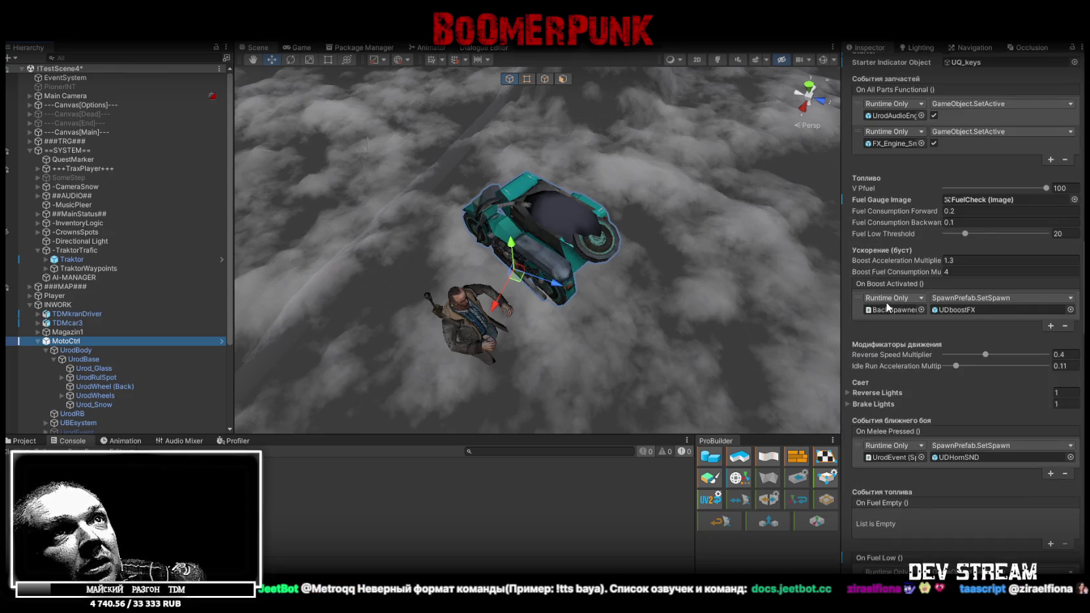
pyautogui.scroll(-6, 888, 308)
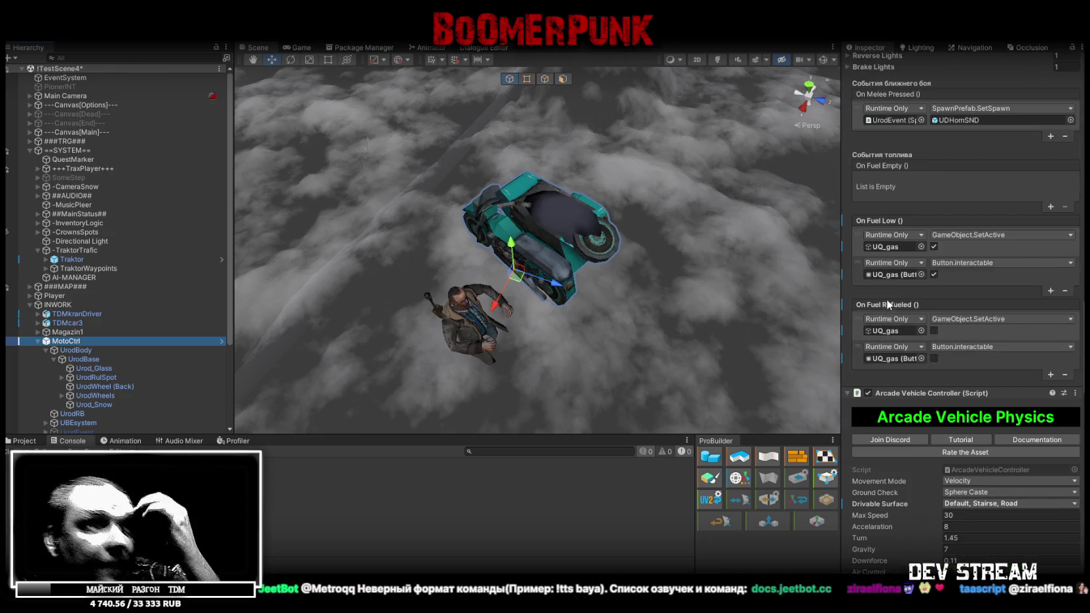
pyautogui.scroll(-2, 905, 289)
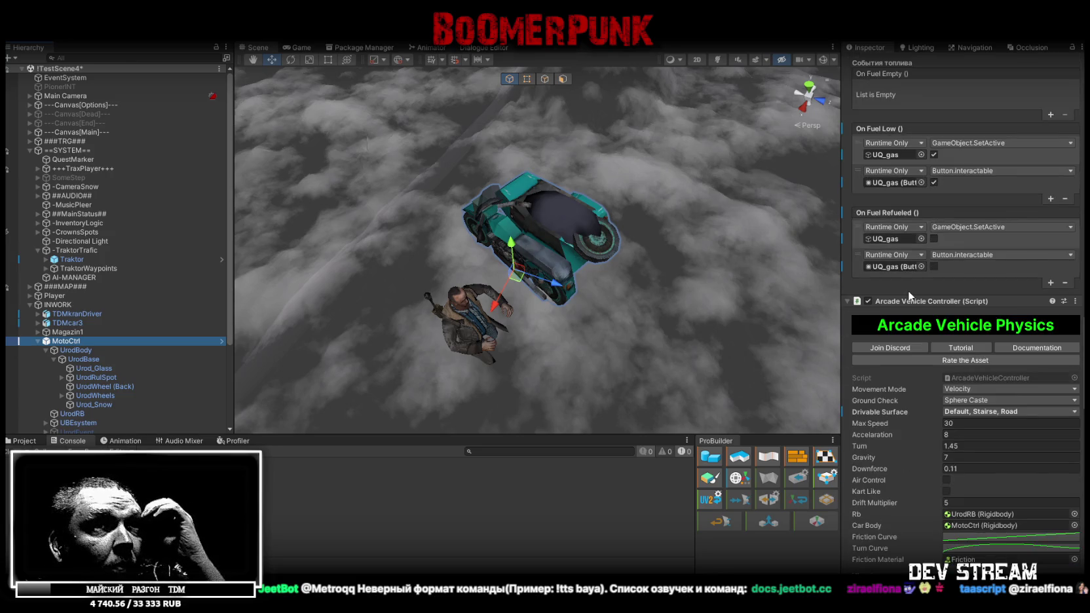
pyautogui.scroll(-2, 907, 291)
pyautogui.scroll(-2, 902, 288)
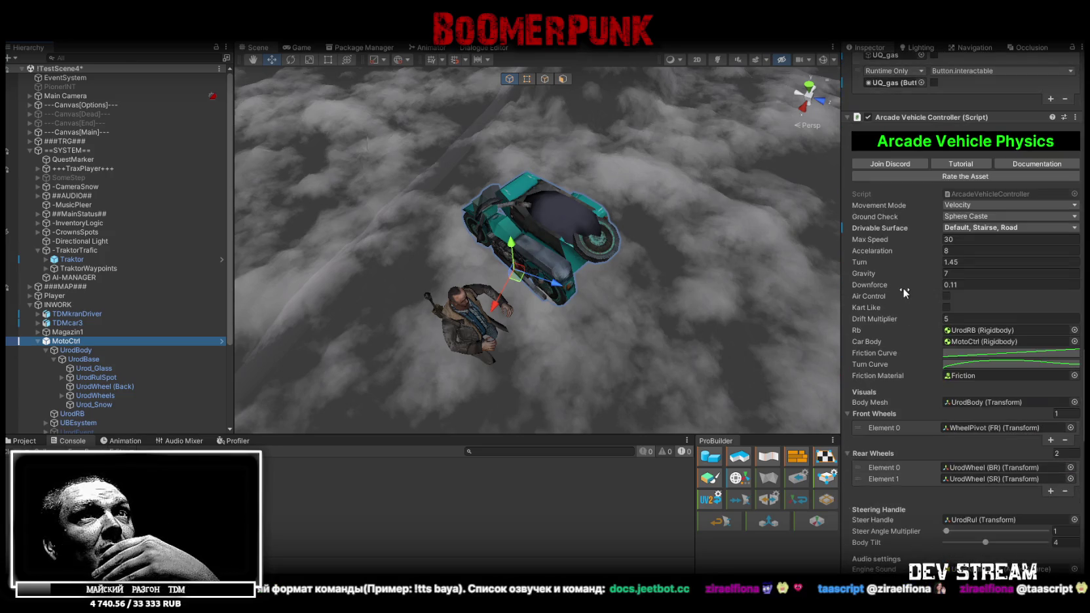
pyautogui.scroll(-1, 902, 287)
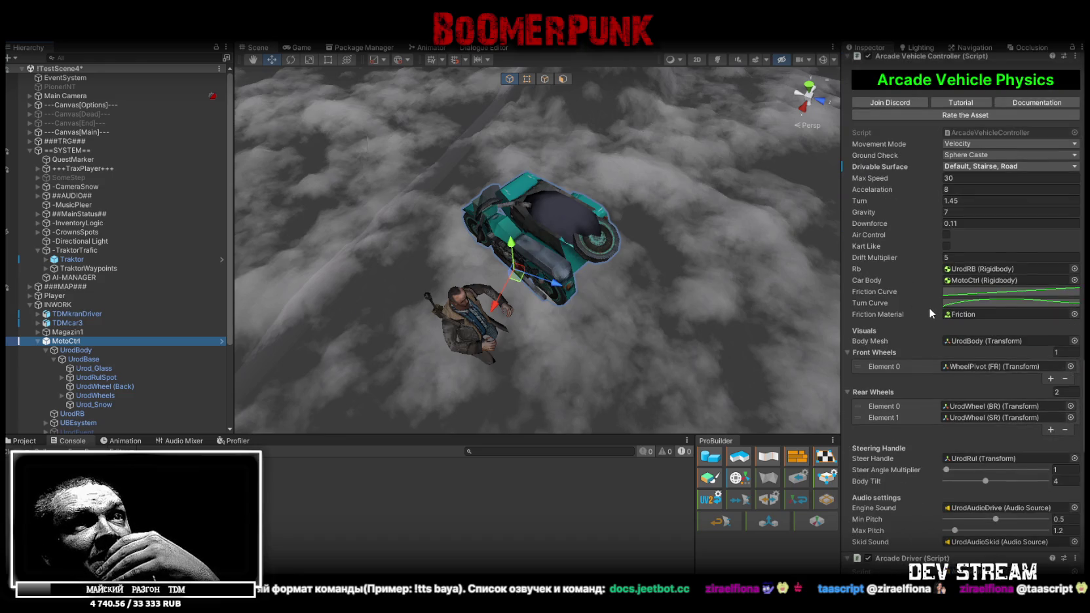
pyautogui.scroll(-1, 929, 307)
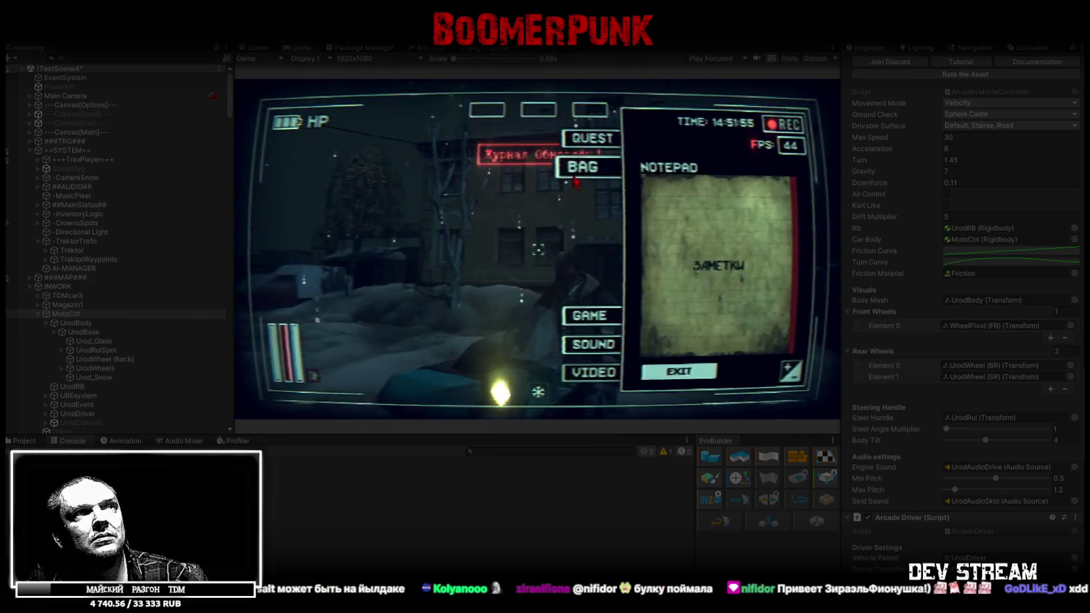
# Equip the Keys in the upper equipment slot of the in-game bag.
pyautogui.press('Tab')
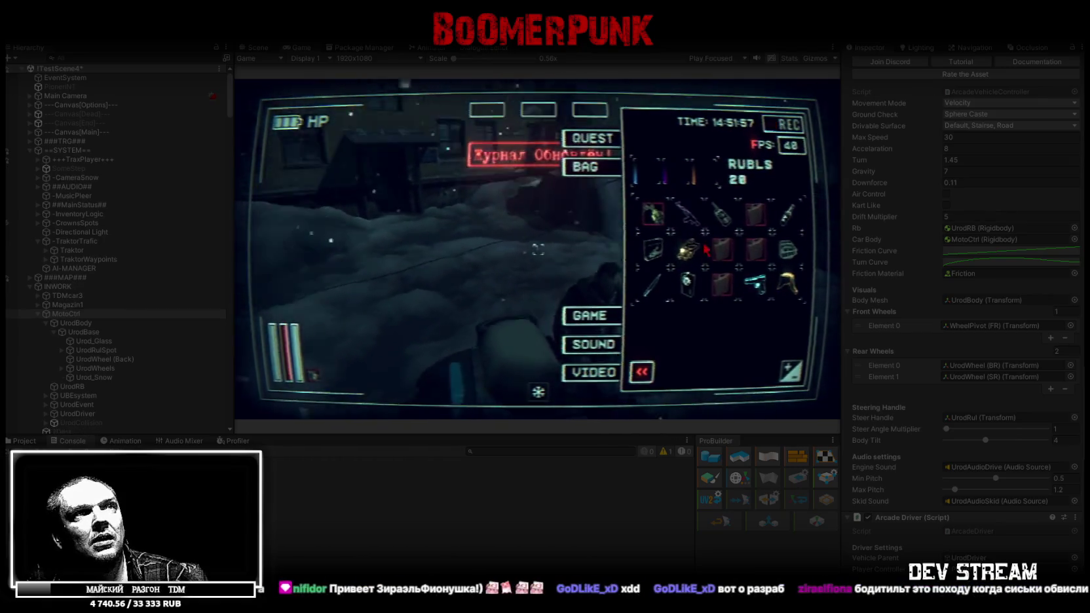
pyautogui.click(656, 216)
pyautogui.moveTo(655, 217); pyautogui.dragTo(699, 188)
pyautogui.press('Tab')
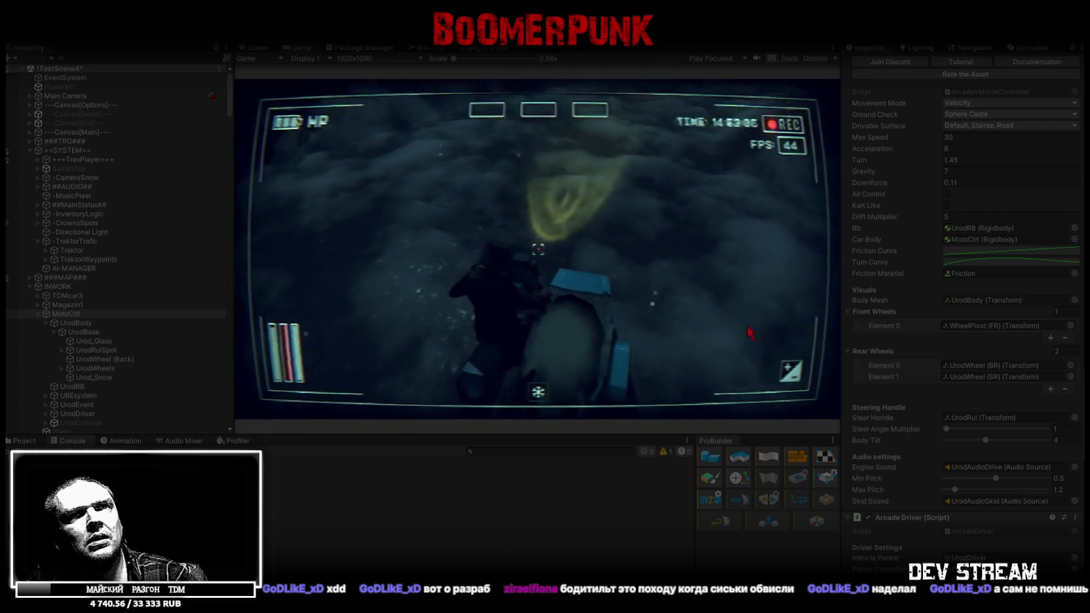
# Try Body Tilt at 10 and 0, leaving it at 10.
pyautogui.moveTo(986, 440); pyautogui.dragTo(1046, 440)
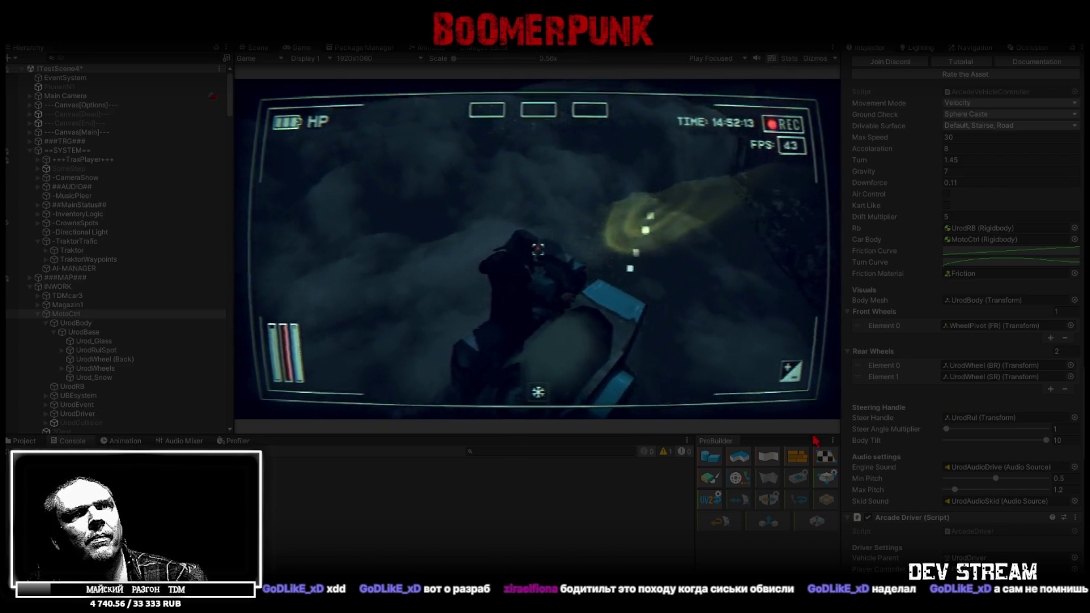
pyautogui.moveTo(960, 441); pyautogui.dragTo(862, 434)
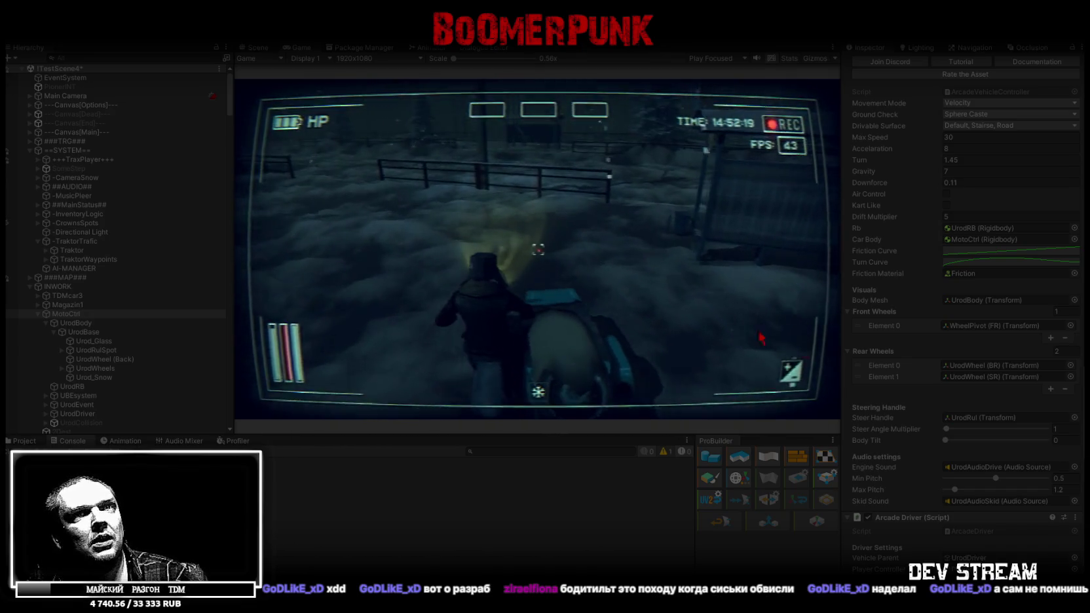
pyautogui.moveTo(982, 439); pyautogui.dragTo(1048, 441)
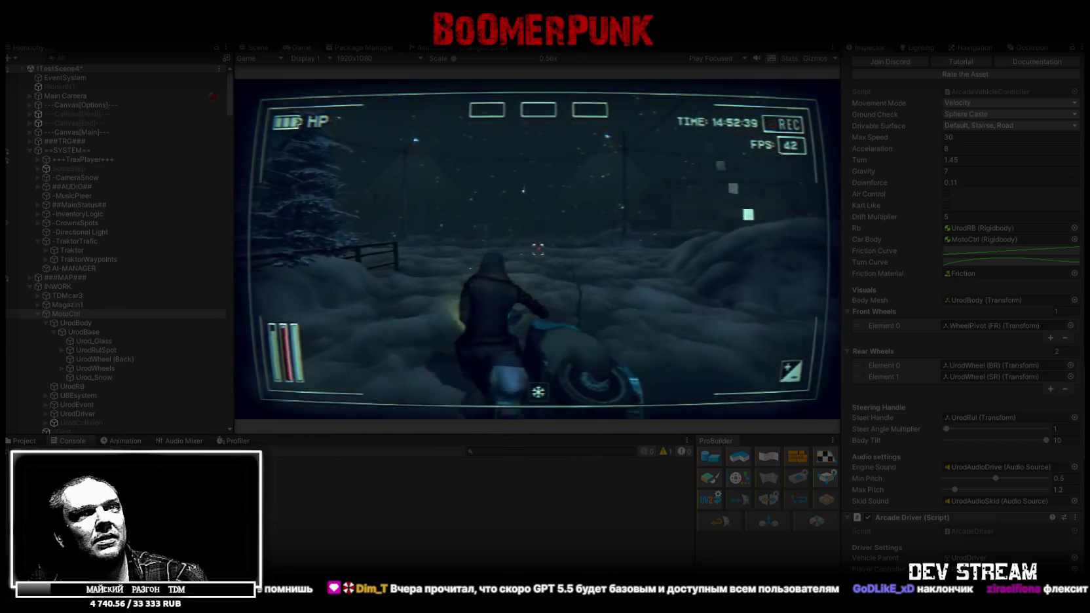
# During play, set Body Tilt to 3 and bring up the Turn Curve in the Curve editor.
pyautogui.doubleClick(1058, 440)
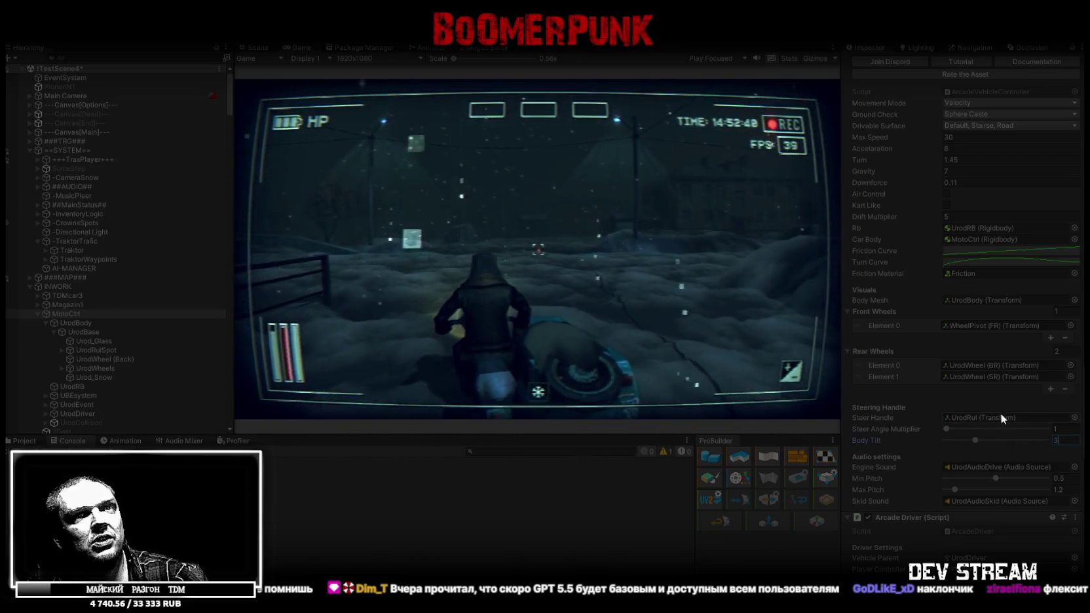
pyautogui.write('3')
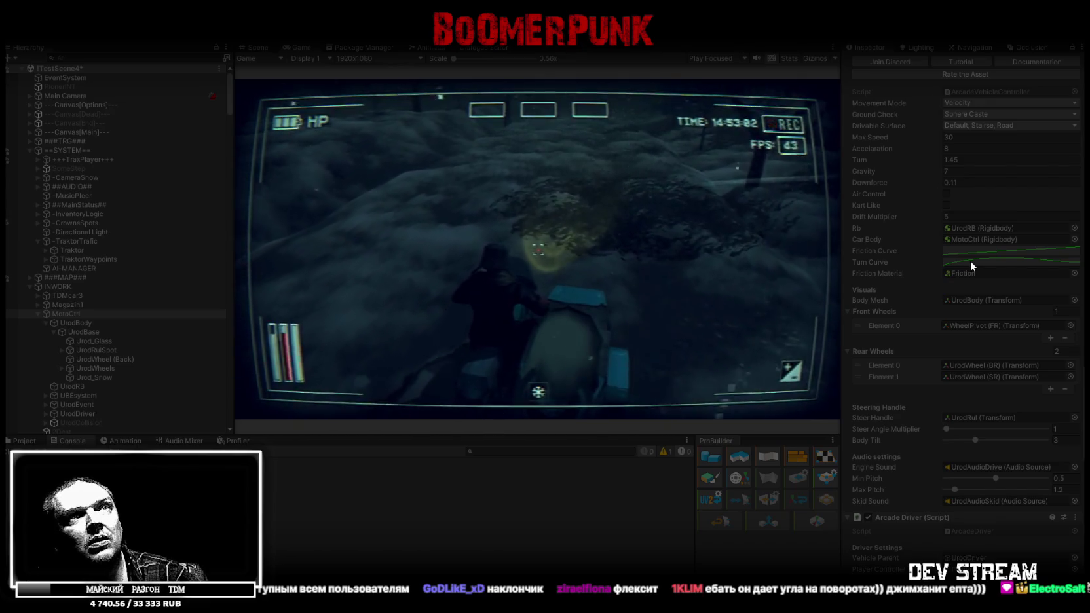
pyautogui.click(992, 262)
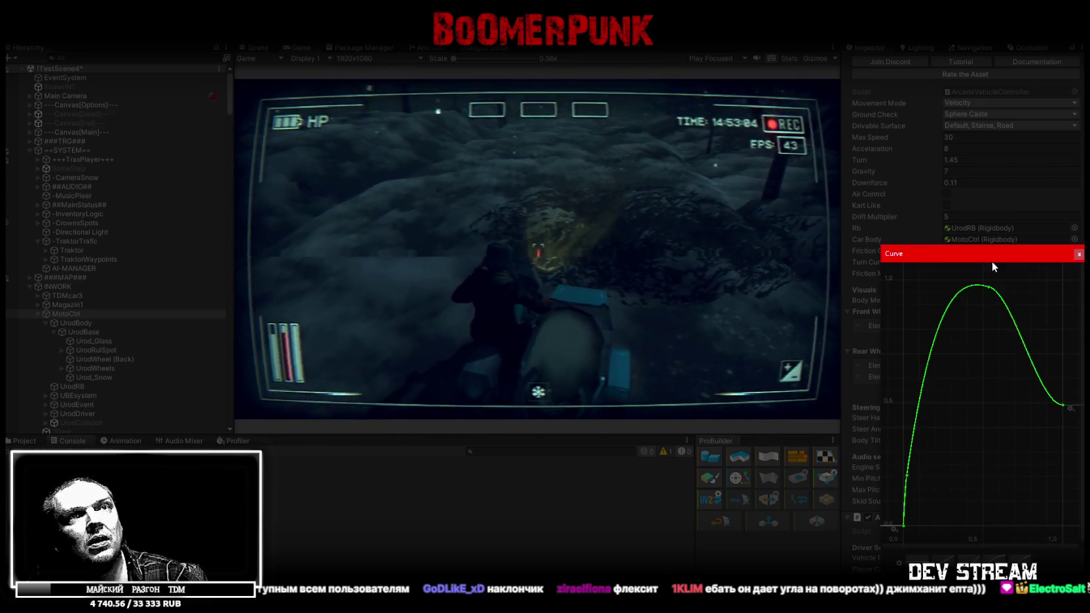
# Pull the Turn Curve's peak key down into a dip and add a new key inside it.
pyautogui.click(988, 286)
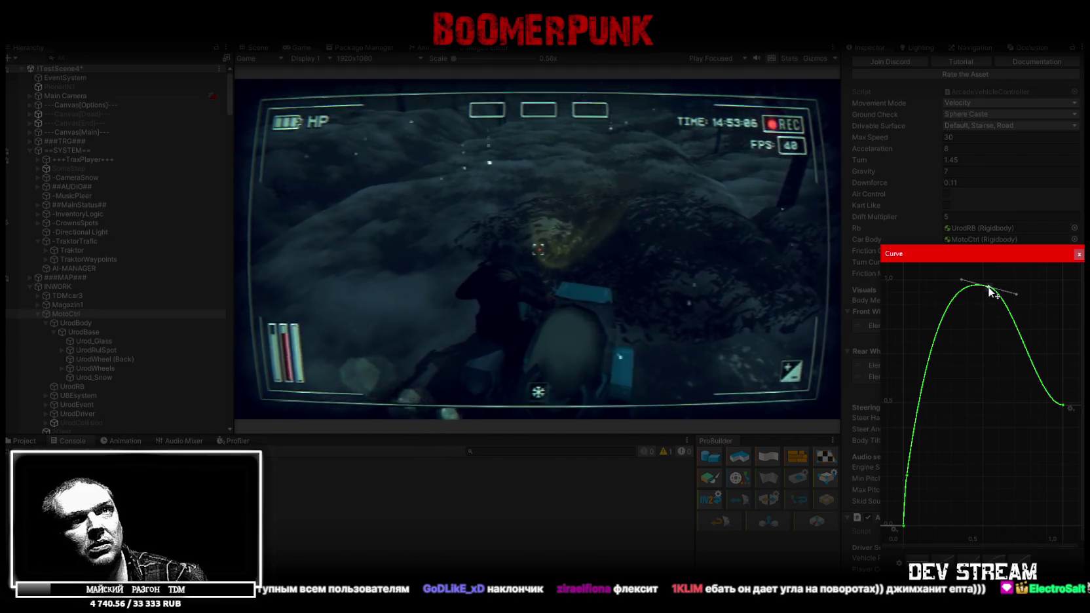
pyautogui.moveTo(991, 290)
pyautogui.mouseDown()
pyautogui.moveTo(981, 445)
pyautogui.moveTo(999, 469)
pyautogui.mouseUp()
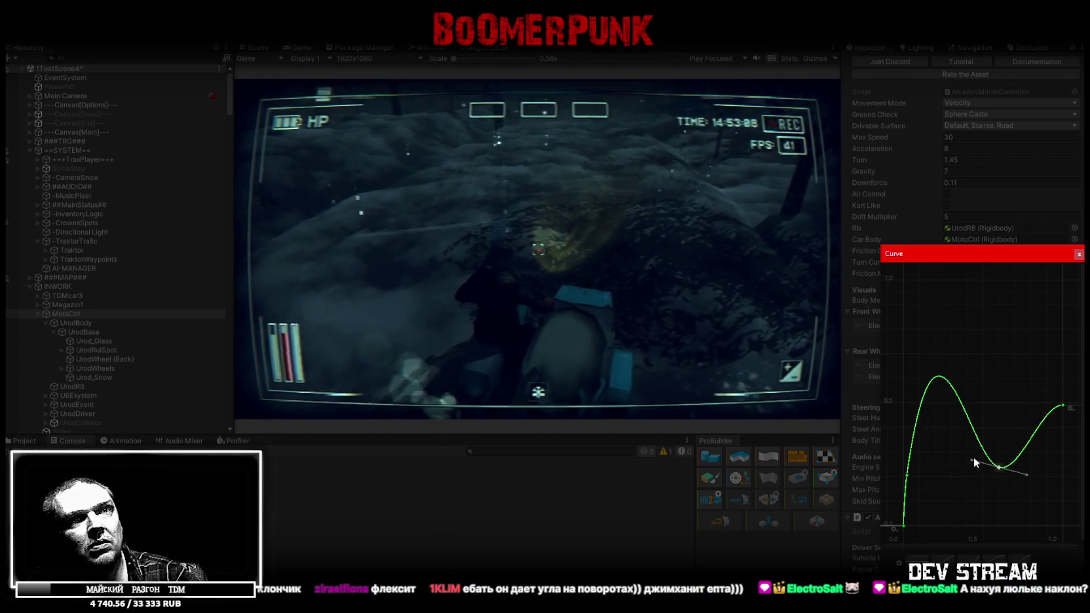
pyautogui.doubleClick(906, 475)
pyautogui.moveTo(906, 475)
pyautogui.mouseDown()
pyautogui.moveTo(941, 492)
pyautogui.moveTo(987, 484)
pyautogui.mouseUp()
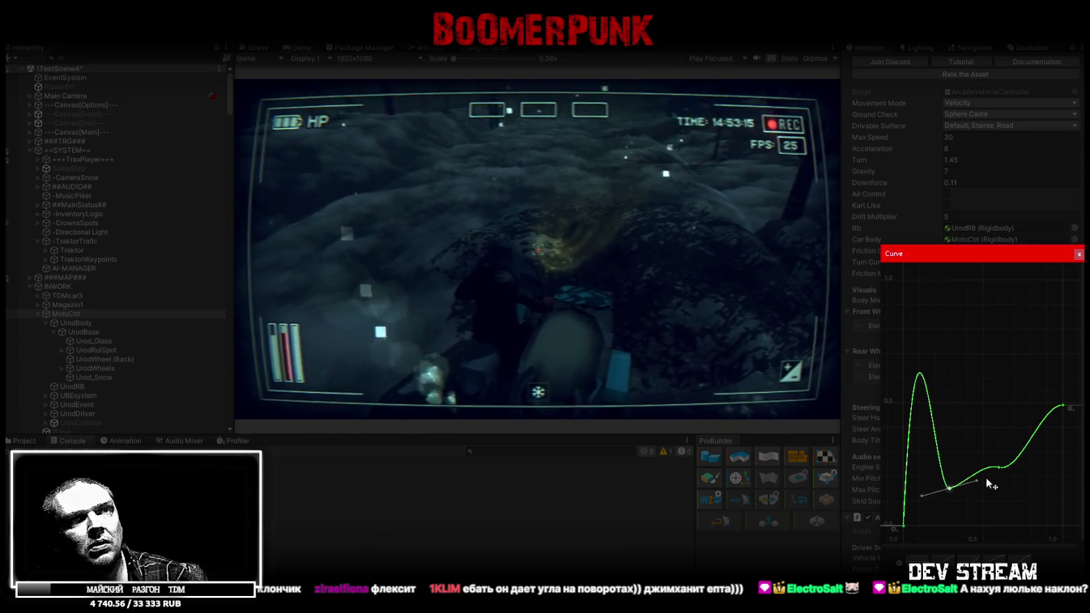
pyautogui.click(904, 525)
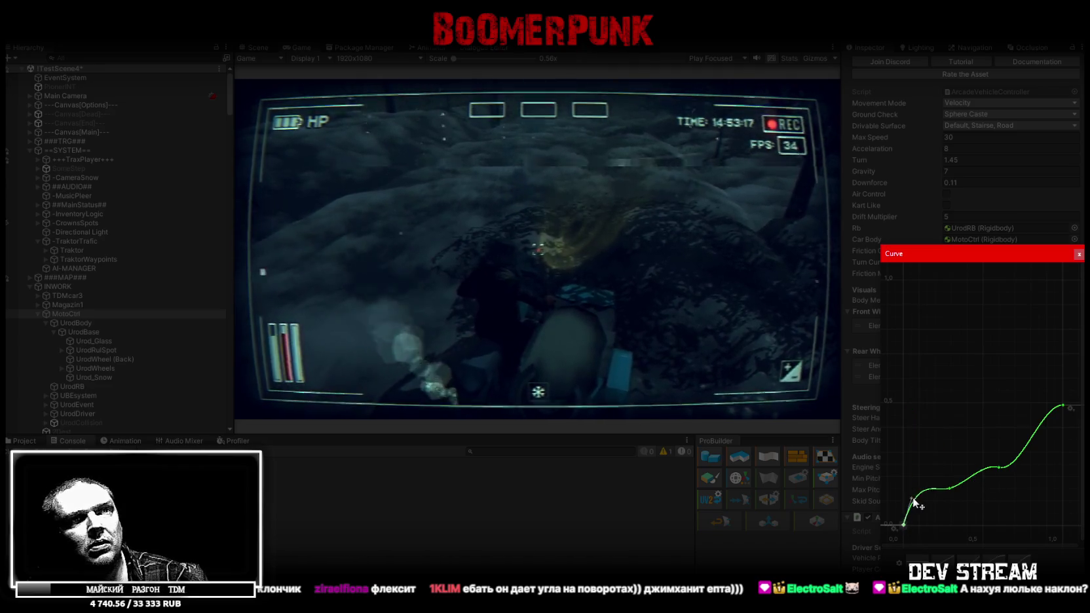
pyautogui.press('Escape')
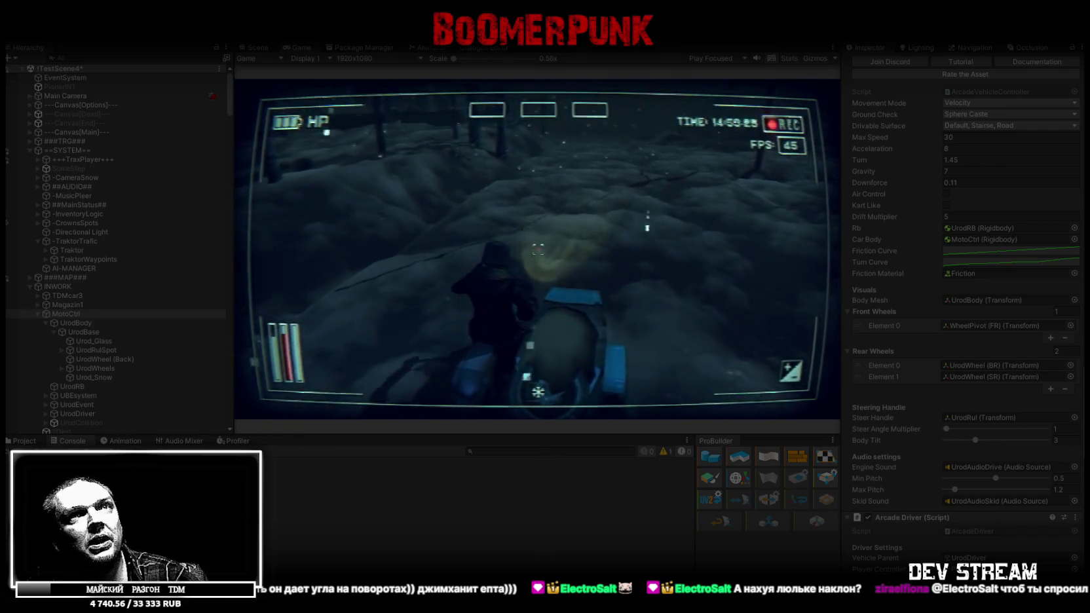
# Reopen the Turn Curve and push its early rise much higher, keeping the edit.
pyautogui.click(1001, 259)
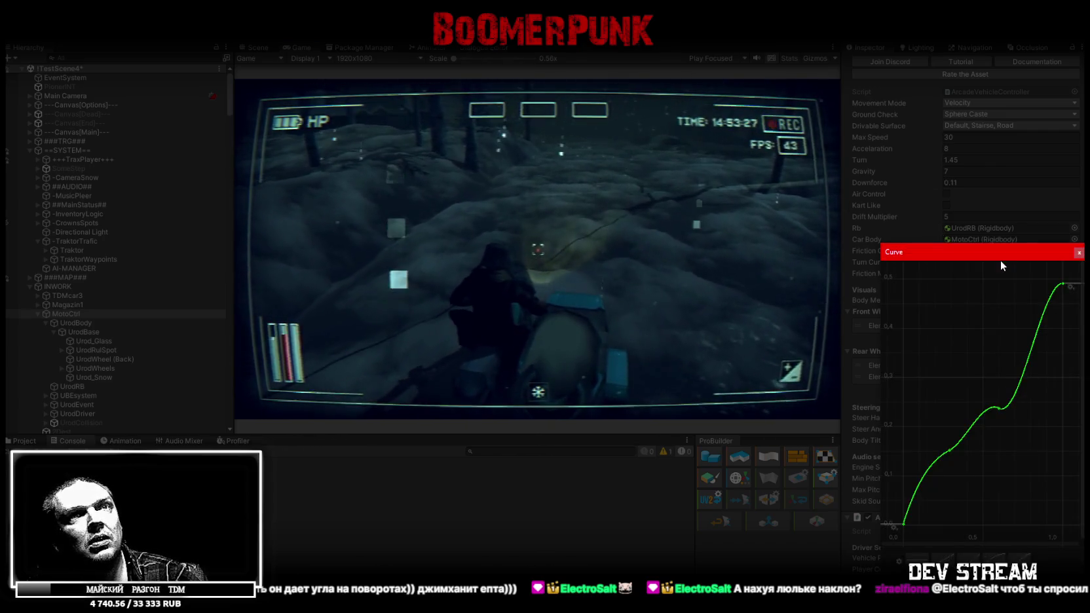
pyautogui.moveTo(1043, 257); pyautogui.dragTo(1053, 269)
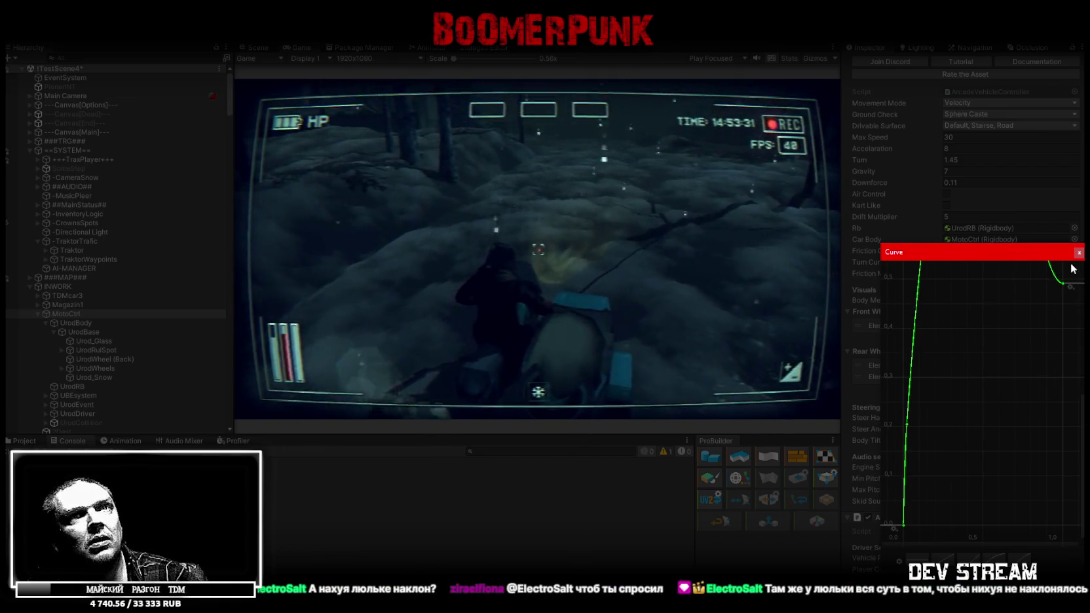
pyautogui.click(1079, 253)
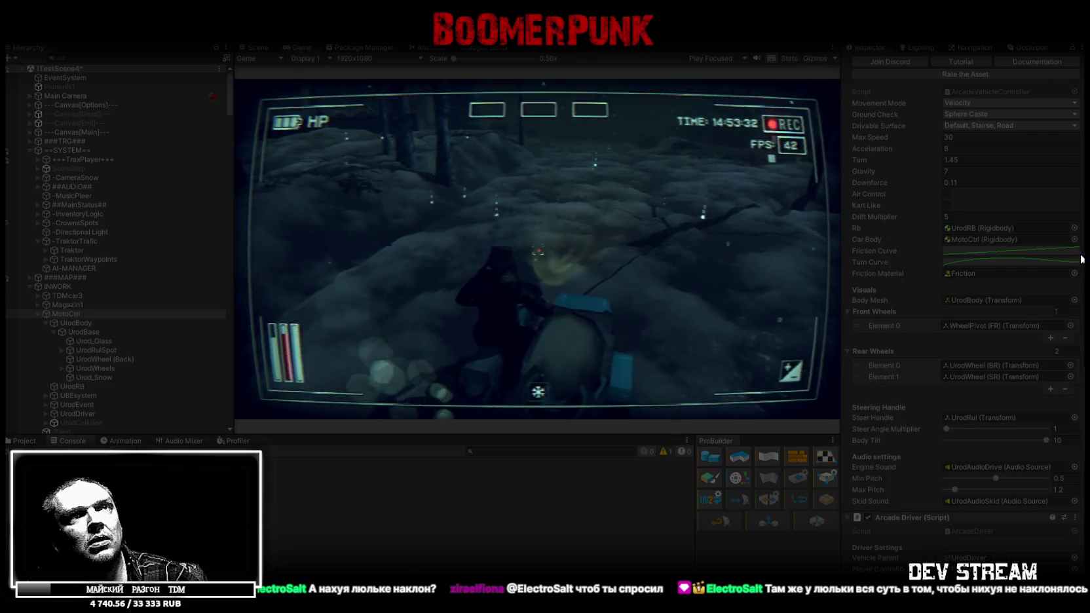
# Test a Turn value of 5.45 while driving, then lower it to 1.45.
pyautogui.click(944, 162)
pyautogui.write('5.45')
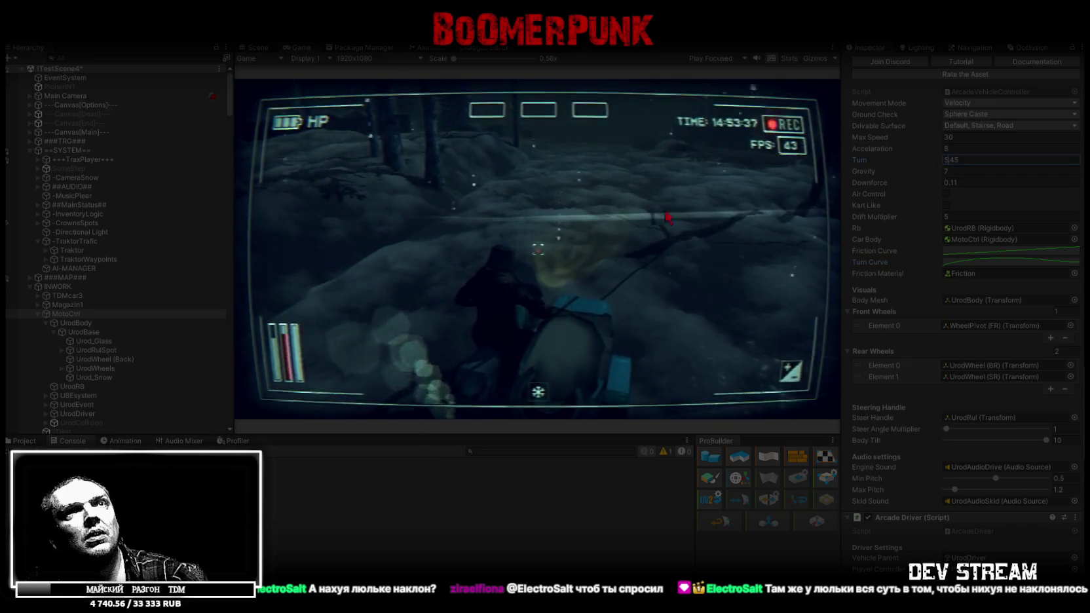
pyautogui.press('Return')
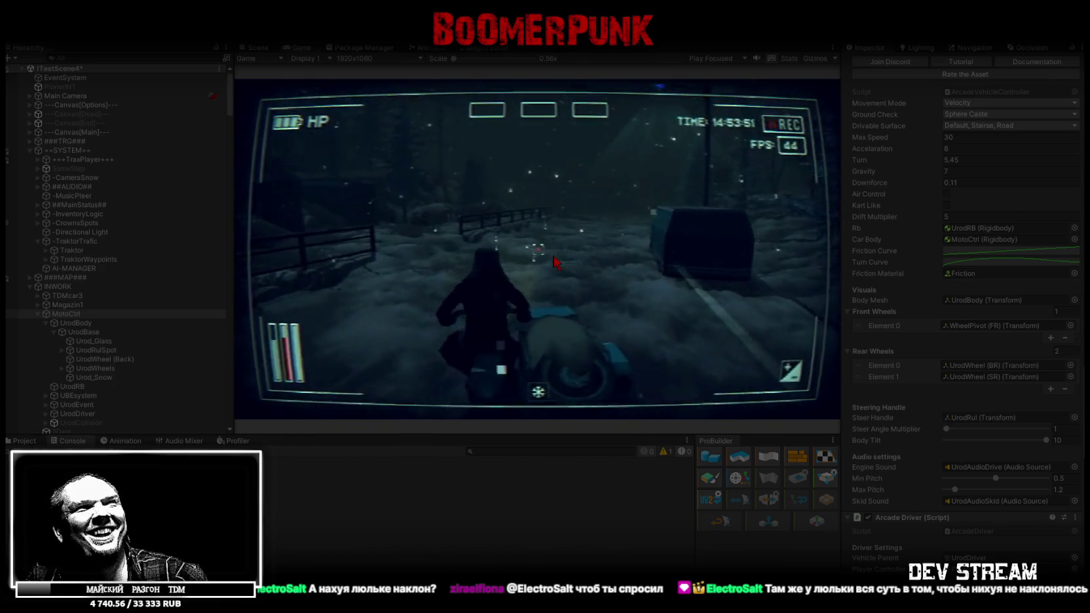
pyautogui.click(960, 160)
pyautogui.write('1.4')
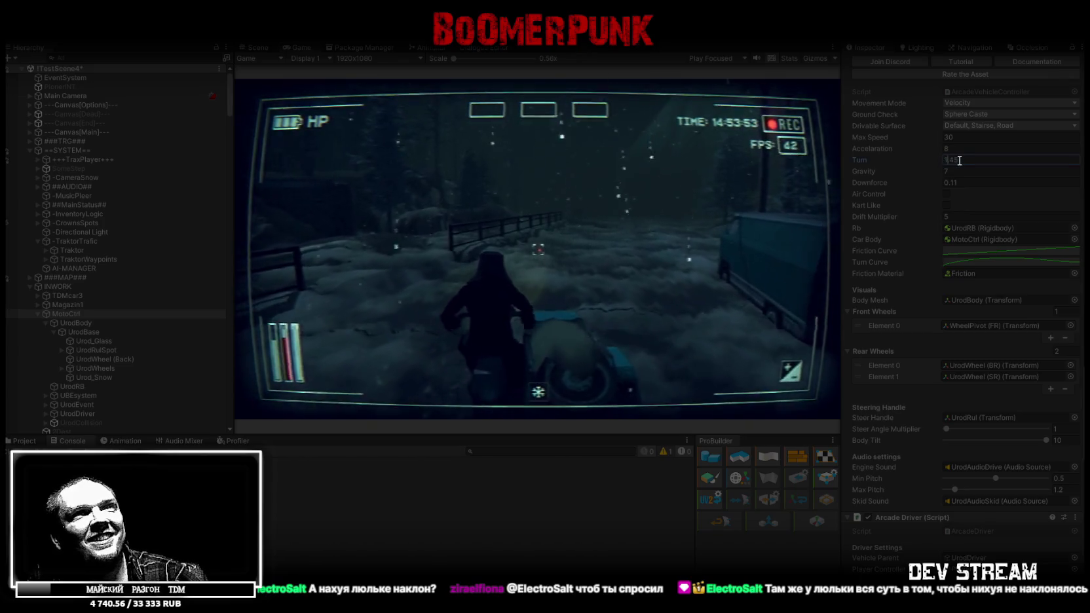
pyautogui.write('5')
pyautogui.press('Return')
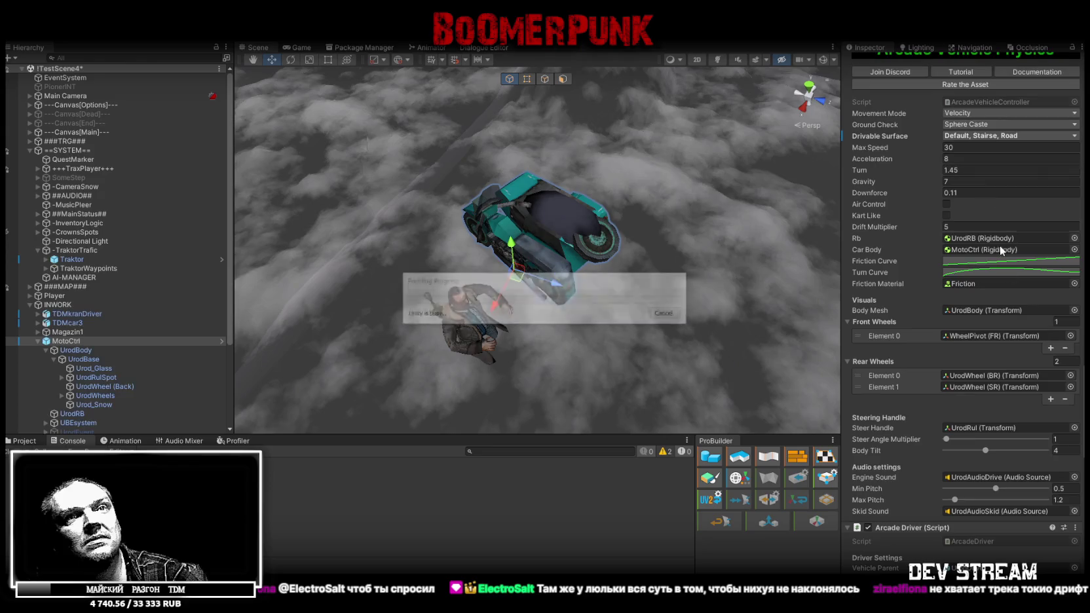
# Change MotoCtrl's Turn value to 1.25.
pyautogui.click(958, 171)
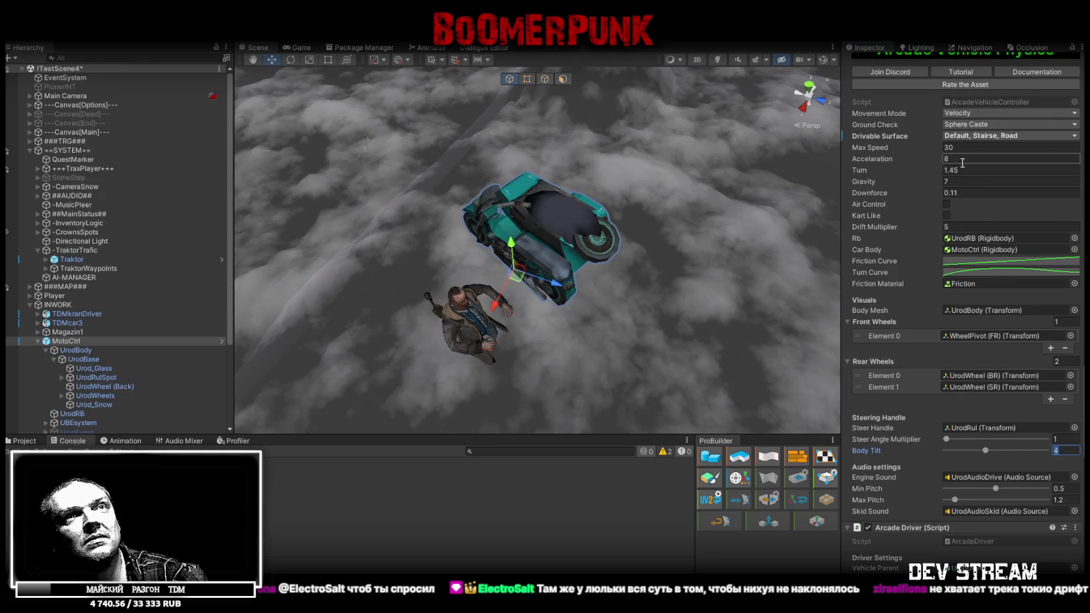
pyautogui.press('BackSpace')
pyautogui.write('2')
pyautogui.click(980, 192)
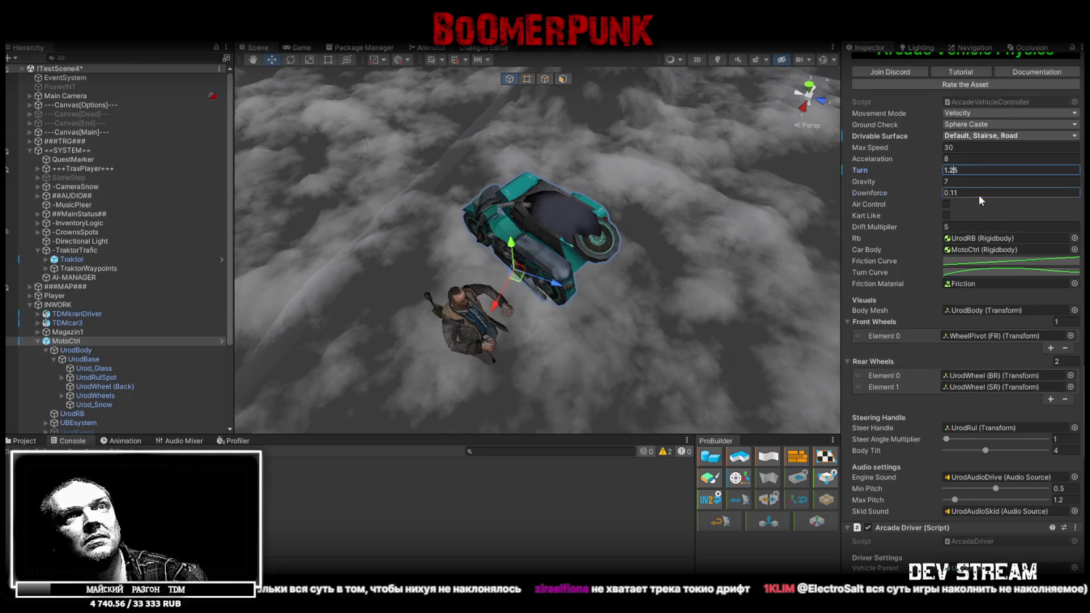
# Select Traktor and apply all of its prefab overrides.
pyautogui.click(73, 260)
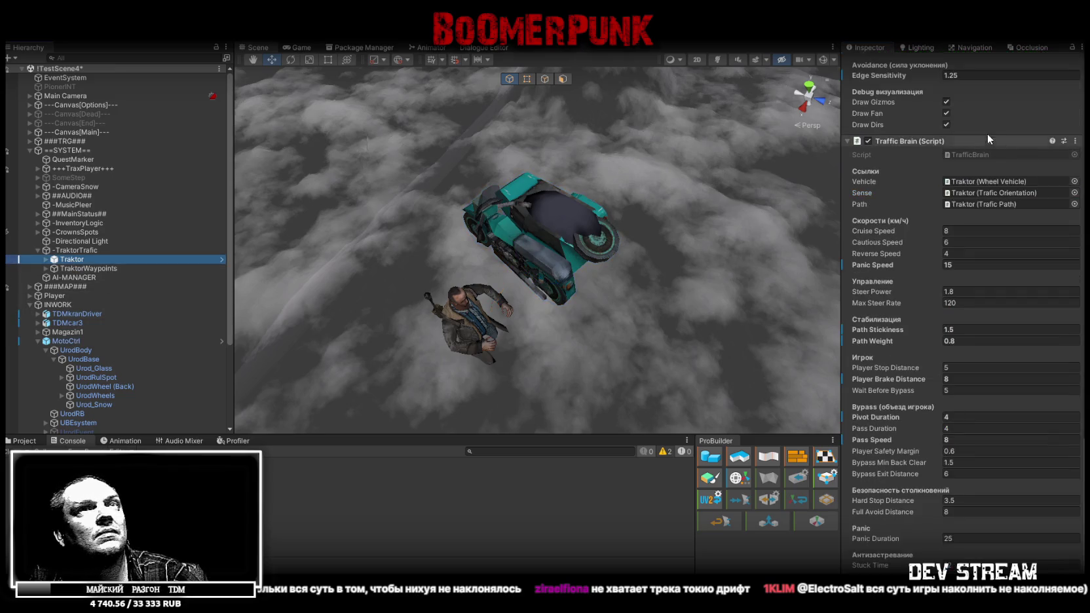
pyautogui.scroll(-10, 988, 135)
pyautogui.scroll(10, 1016, 200)
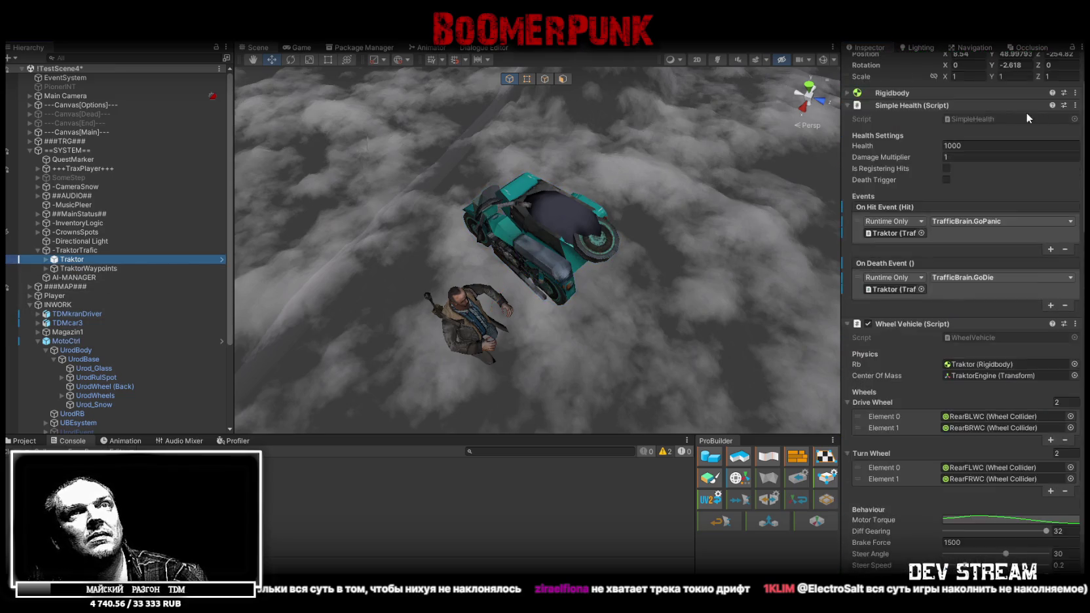
pyautogui.click(1035, 87)
pyautogui.click(1048, 515)
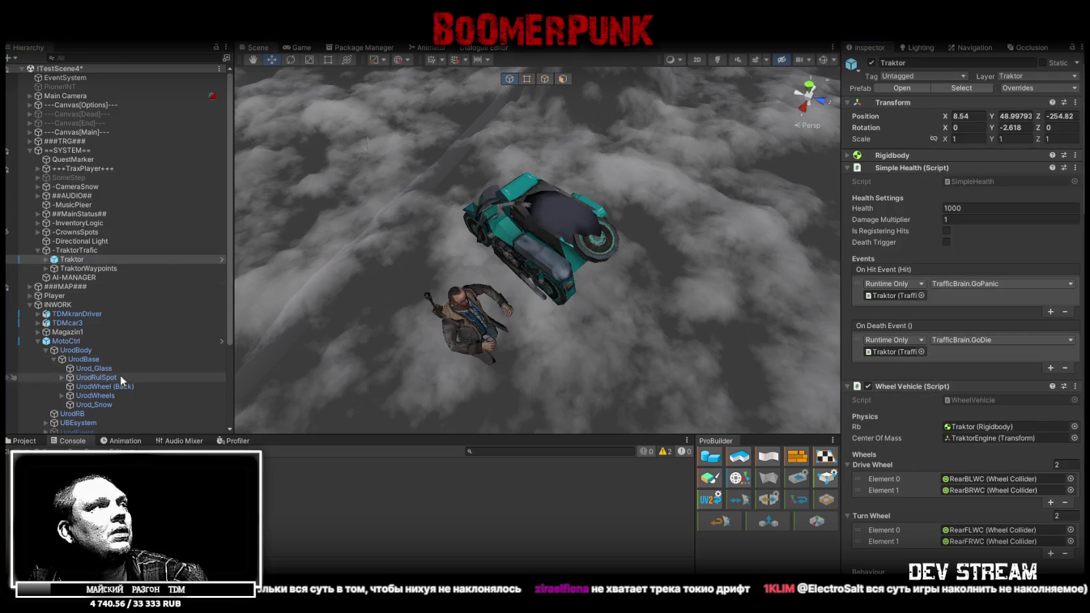
# Select MotoCtrl and apply all of its prefab overrides.
pyautogui.click(72, 342)
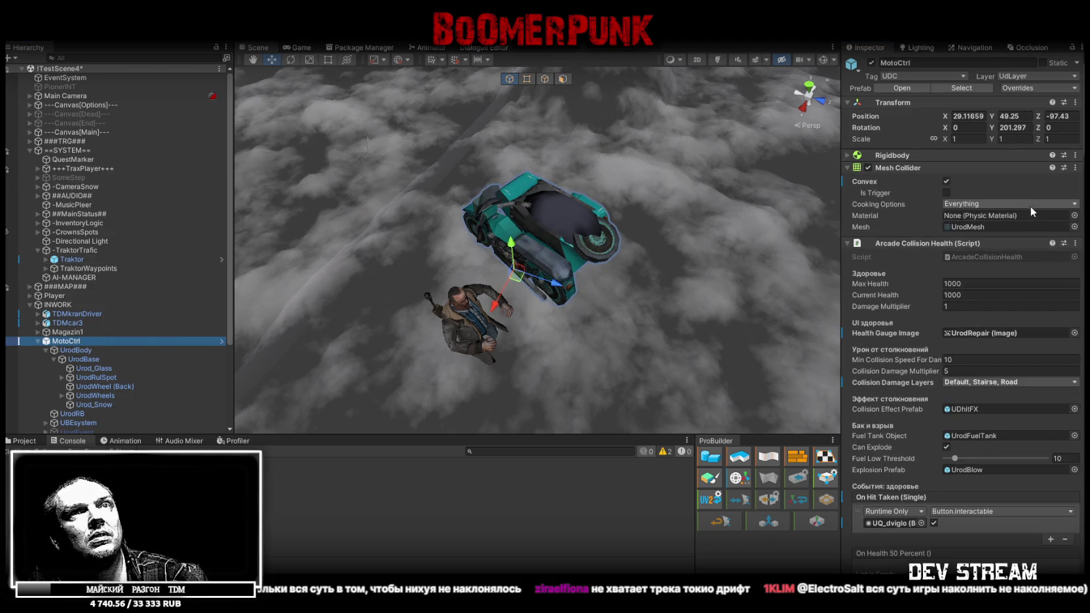
pyautogui.click(1050, 87)
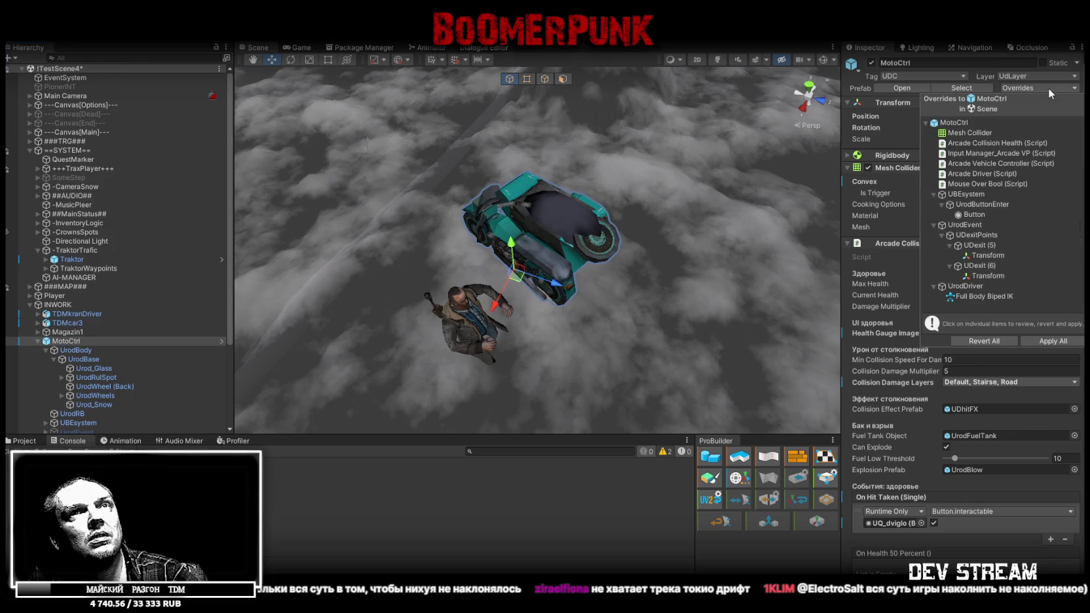
pyautogui.click(1046, 339)
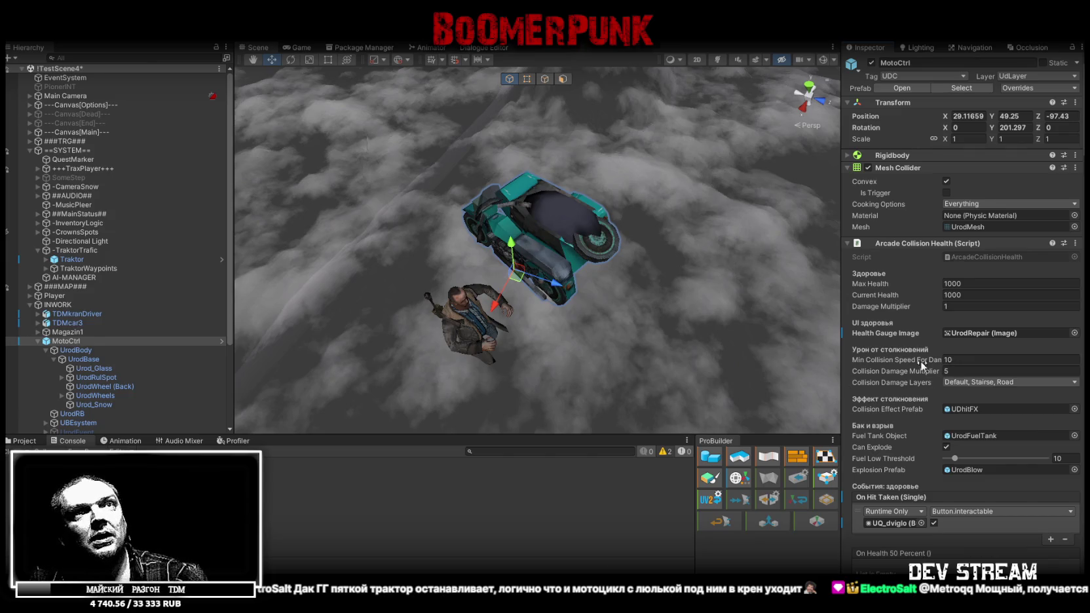
pyautogui.scroll(-10, 920, 386)
pyautogui.scroll(-12, 914, 399)
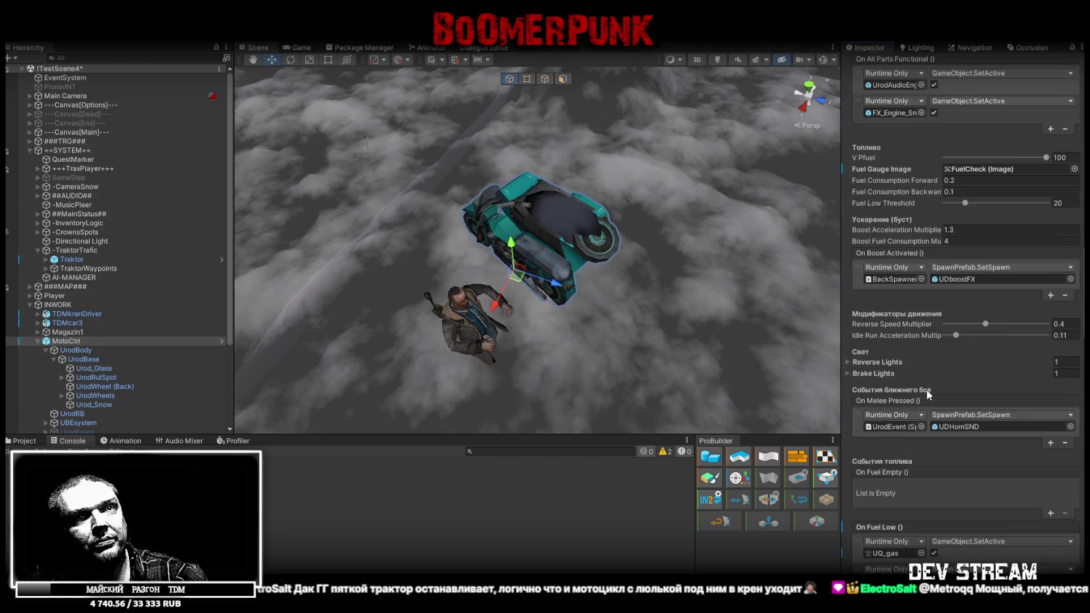
pyautogui.scroll(-12, 927, 384)
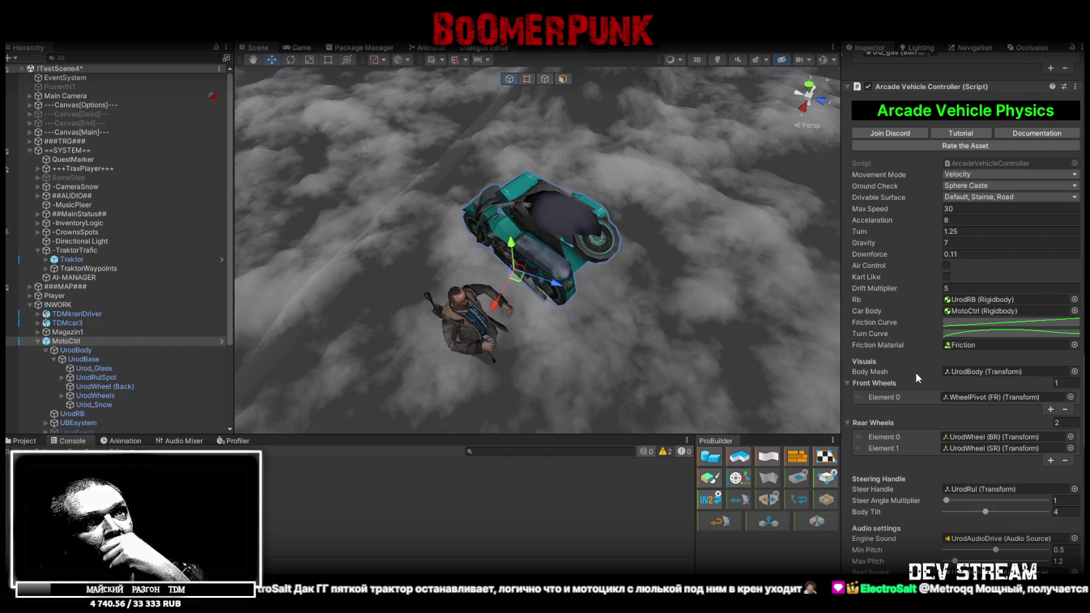
pyautogui.scroll(-3, 916, 372)
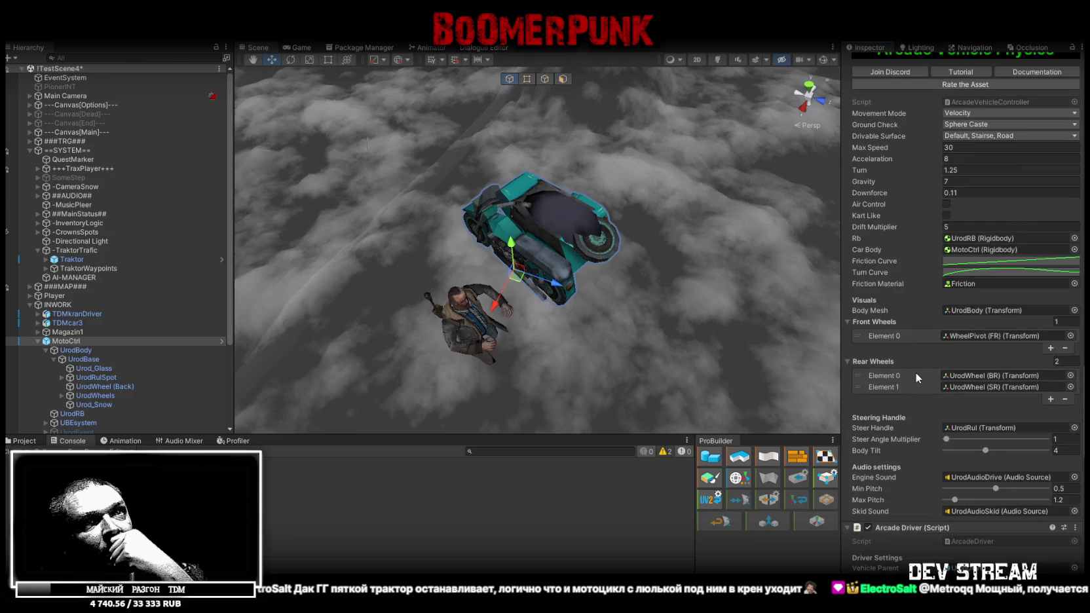
pyautogui.scroll(-3, 916, 377)
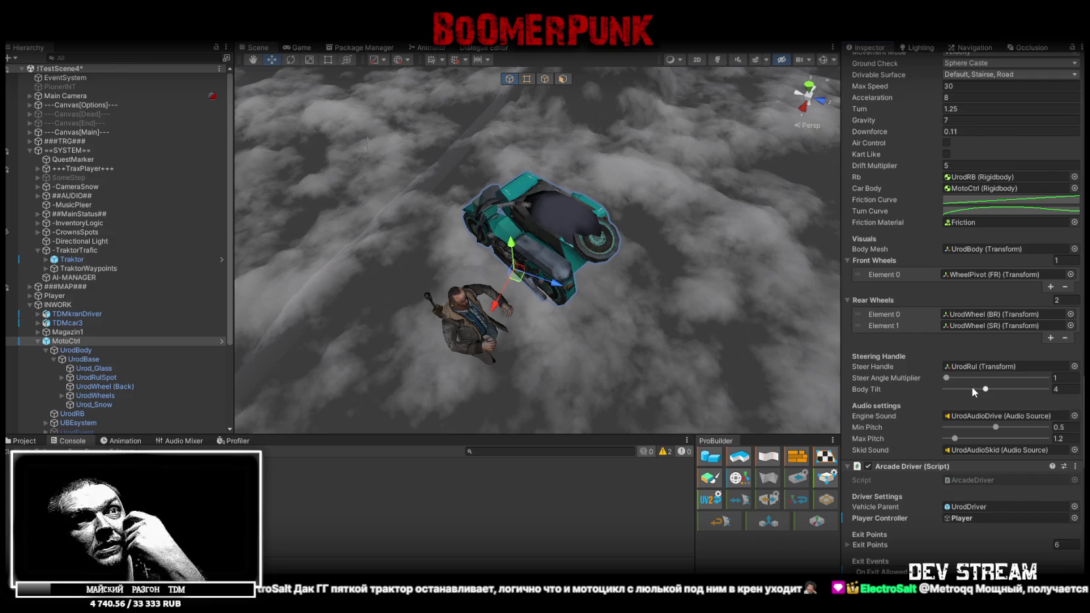
pyautogui.scroll(-3, 917, 367)
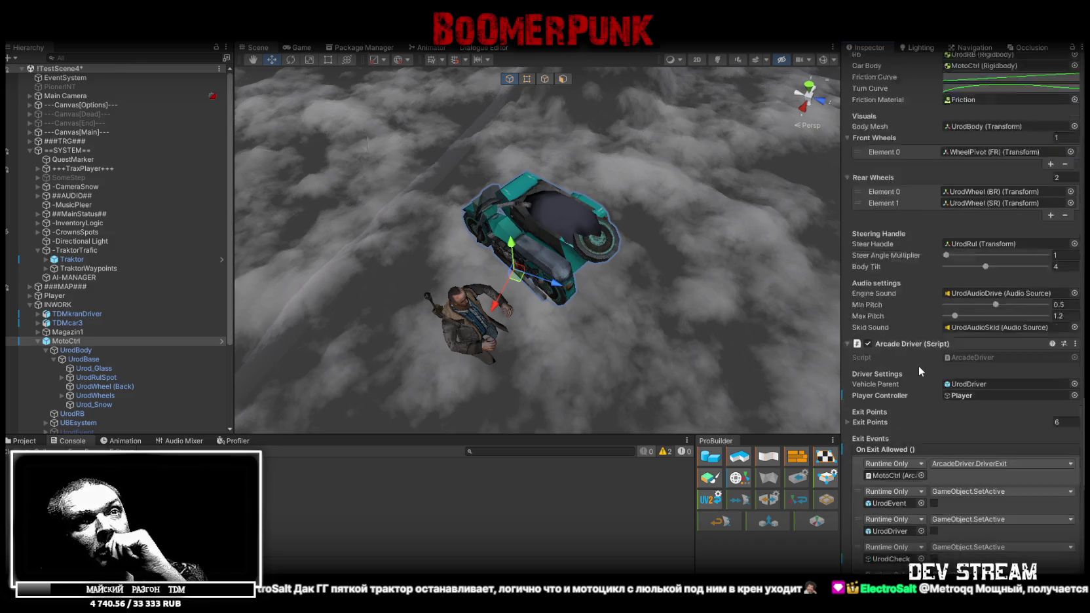
pyautogui.scroll(5, 918, 365)
pyautogui.scroll(7, 941, 364)
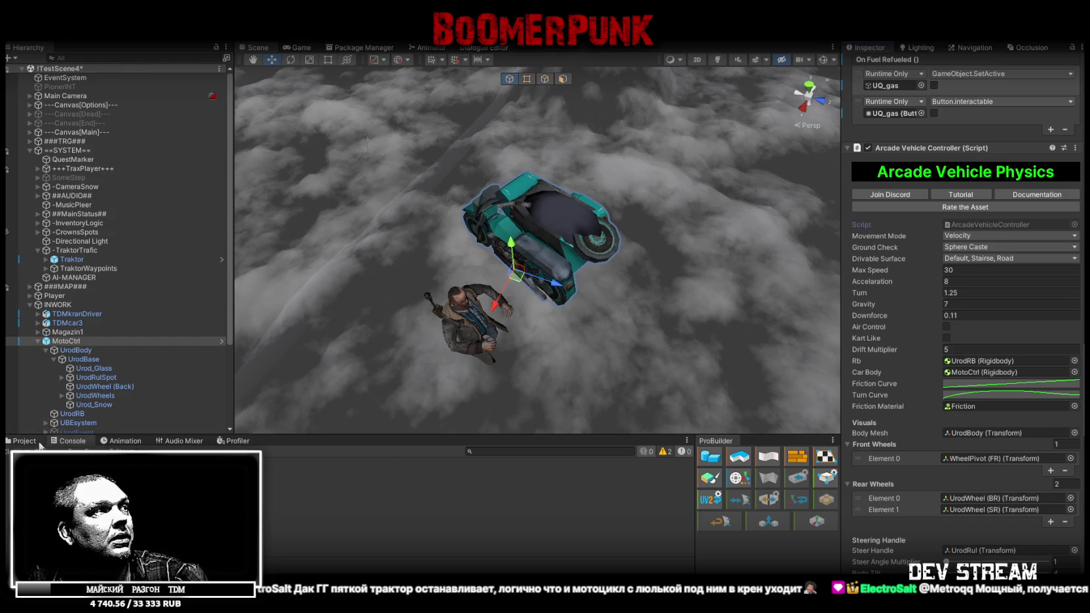
# Open ArcadeVehicleController.cs in Visual Studio from the Project browser, then return to Unity.
pyautogui.hotkey('ctrl', '5')
pyautogui.doubleClick(994, 225)
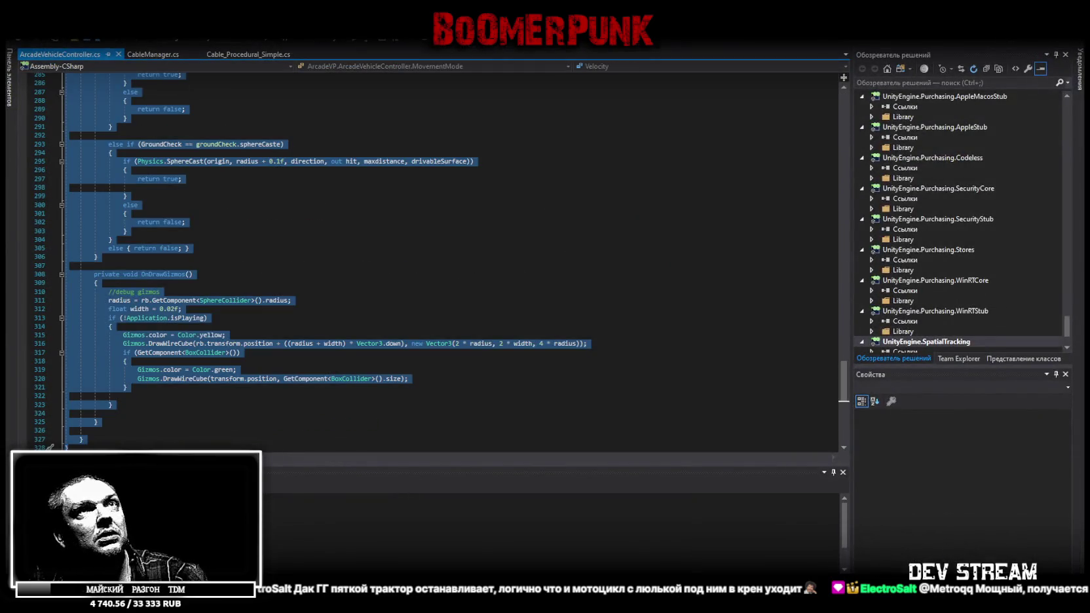
pyautogui.hotkey('alt', 'Tab')
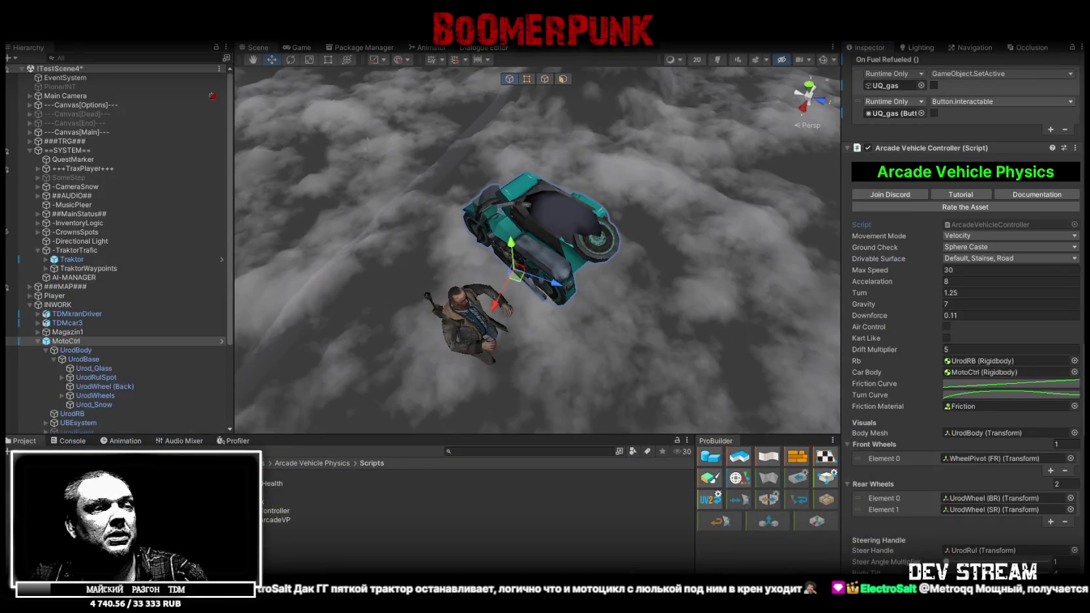
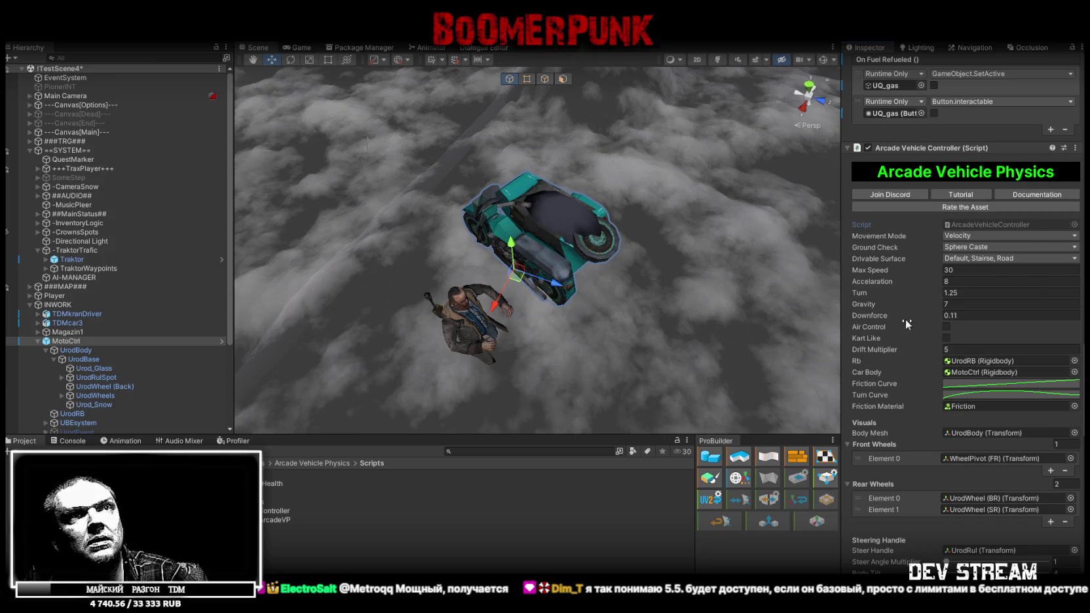
# Look through the existing ArcadeVehicleController.cs code in Visual Studio.
pyautogui.scroll(-3, 885, 326)
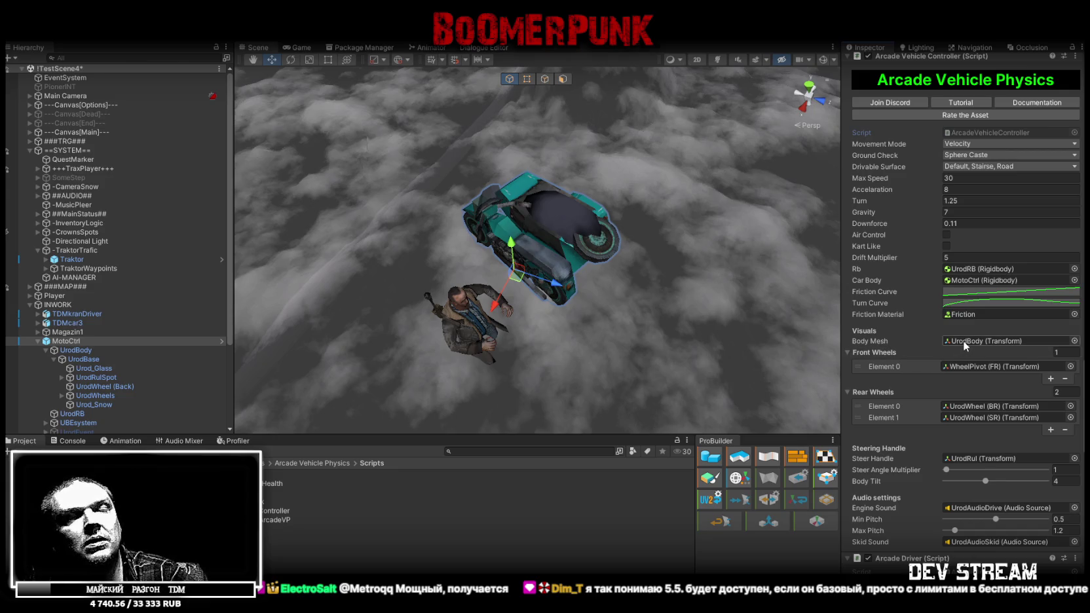
pyautogui.scroll(-2, 946, 380)
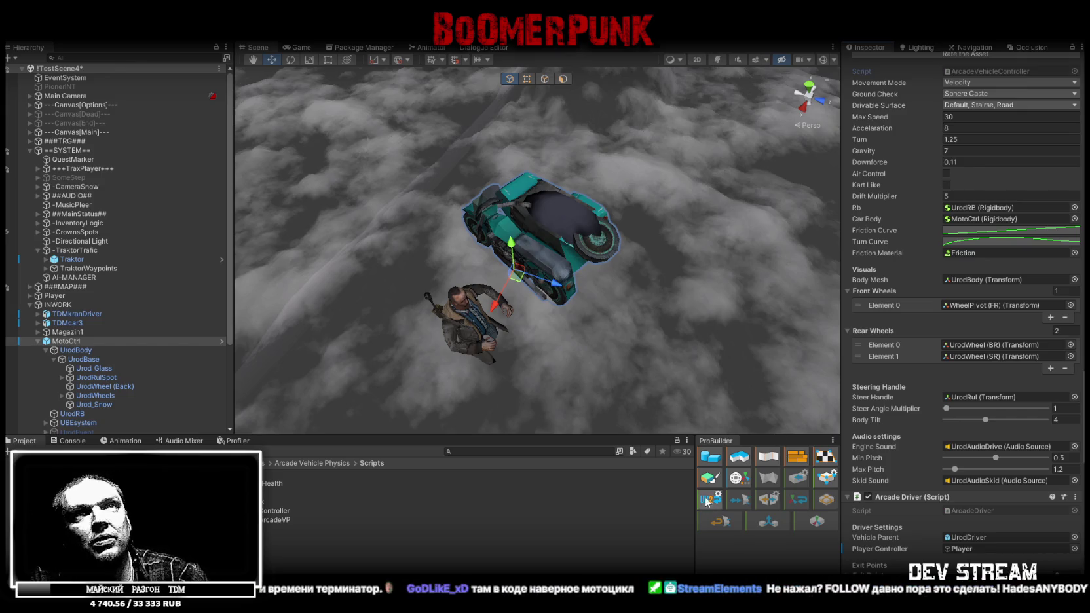
pyautogui.scroll(3, 958, 358)
pyautogui.scroll(2, 957, 358)
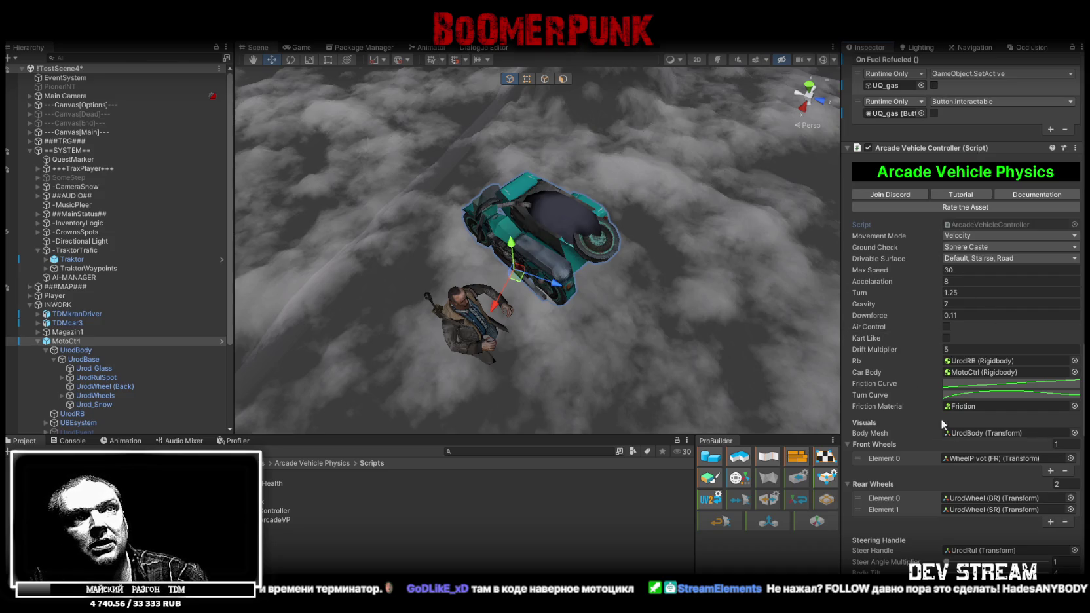
pyautogui.scroll(-10, 941, 423)
pyautogui.moveTo(938, 418)
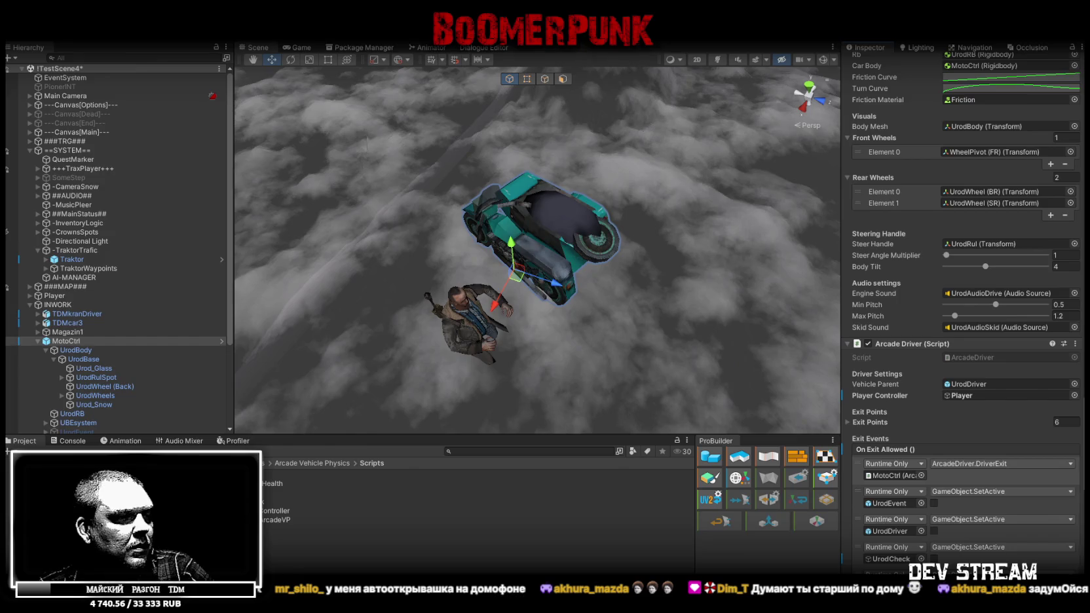
pyautogui.hotkey('alt', 'Tab')
pyautogui.scroll(-2, 331, 400)
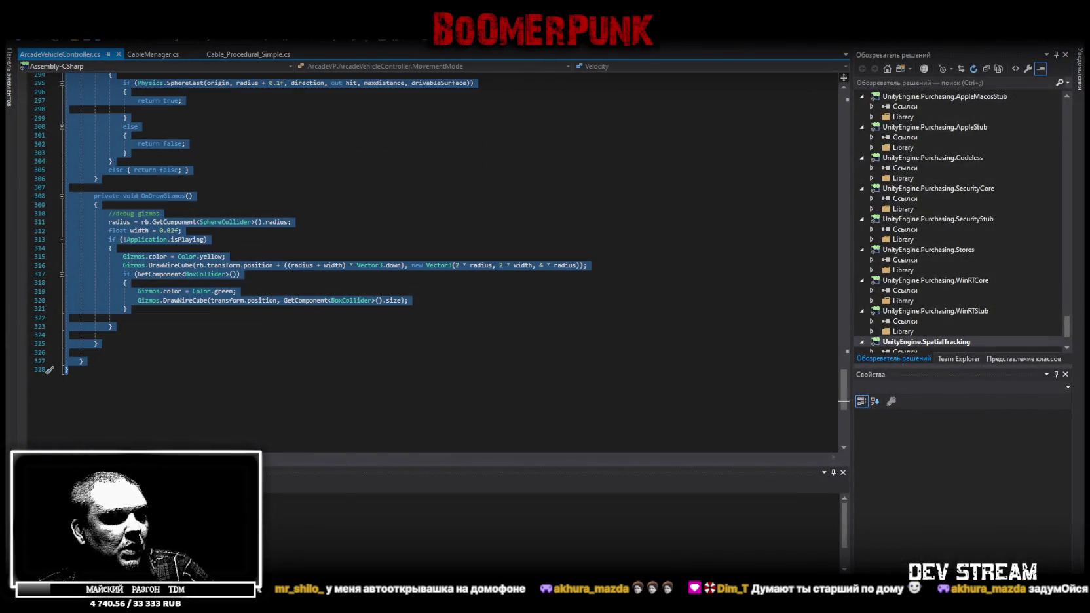
pyautogui.hotkey('alt', 'Tab')
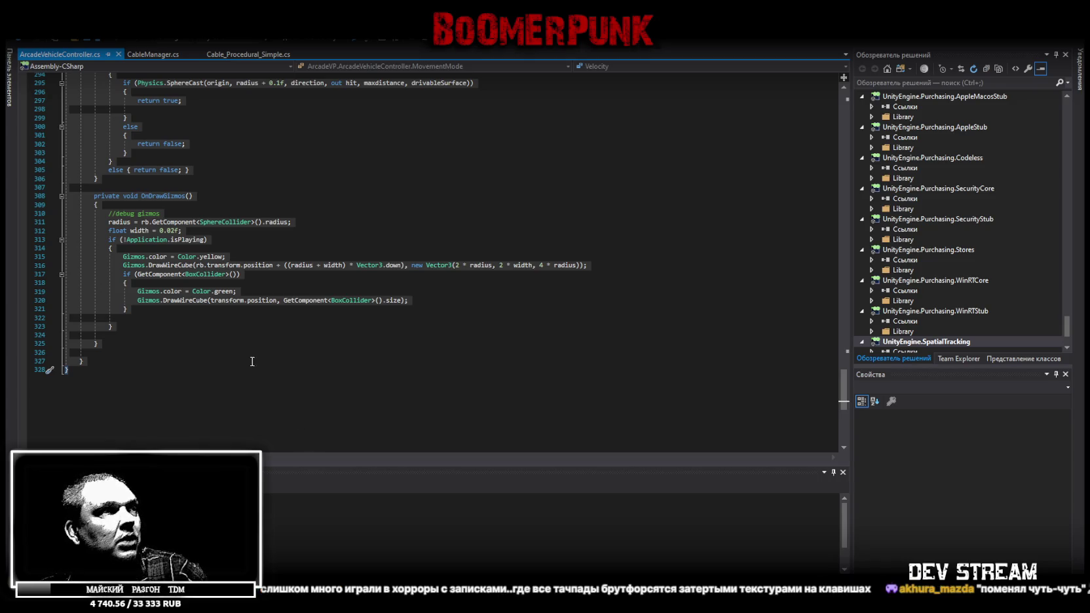
# Replace all of ArcadeVehicleController.cs with the new version and return to Unity to recompile.
pyautogui.scroll(3, 249, 407)
pyautogui.hotkey('ctrl', 'a')
pyautogui.hotkey('ctrl', 'v')
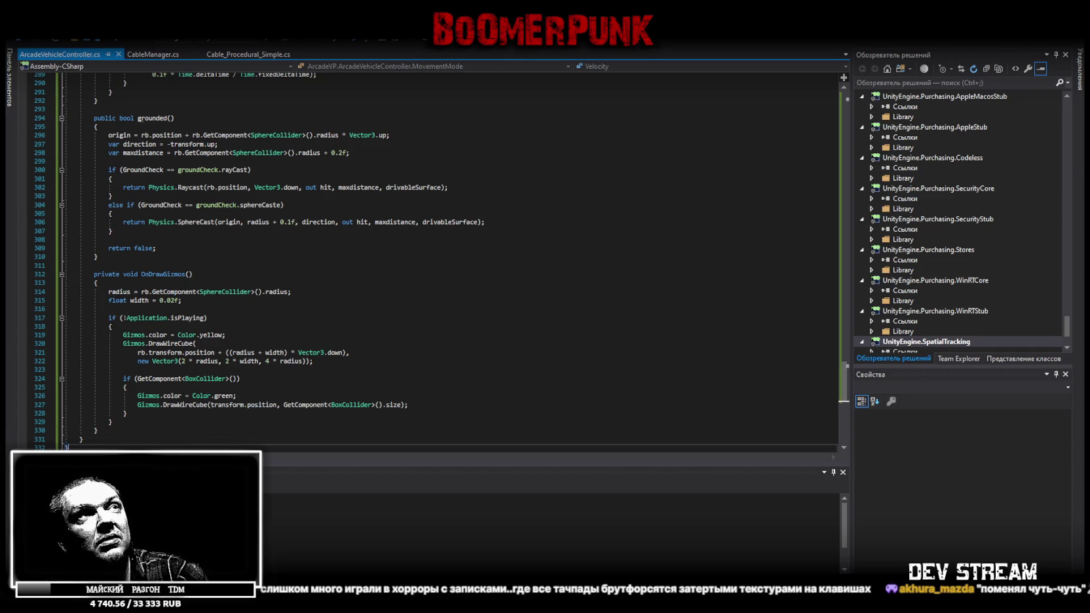
pyautogui.hotkey('alt', 'Tab')
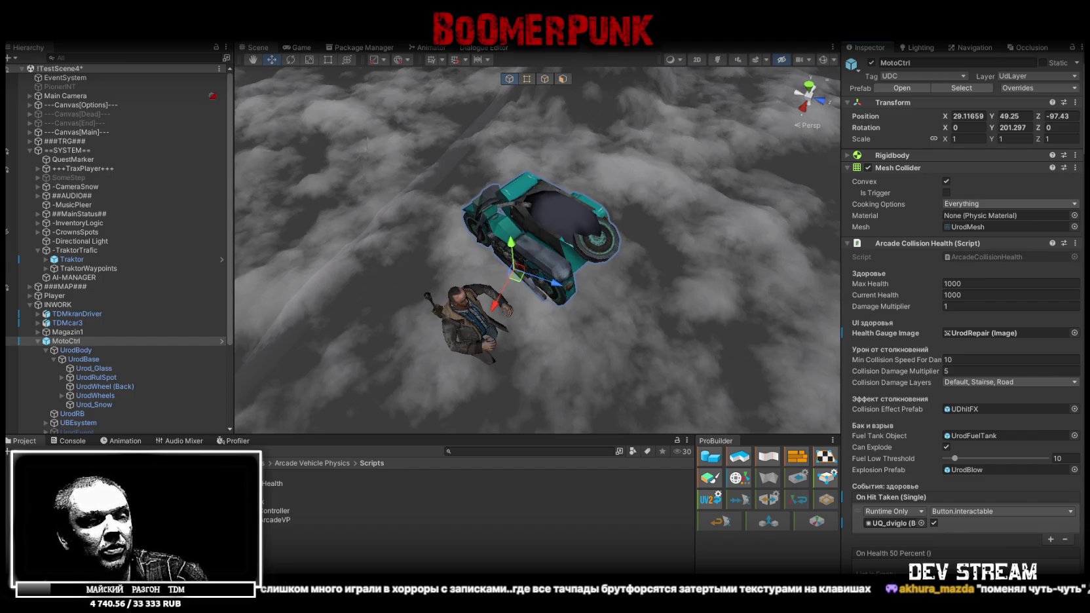
pyautogui.scroll(-15, 989, 342)
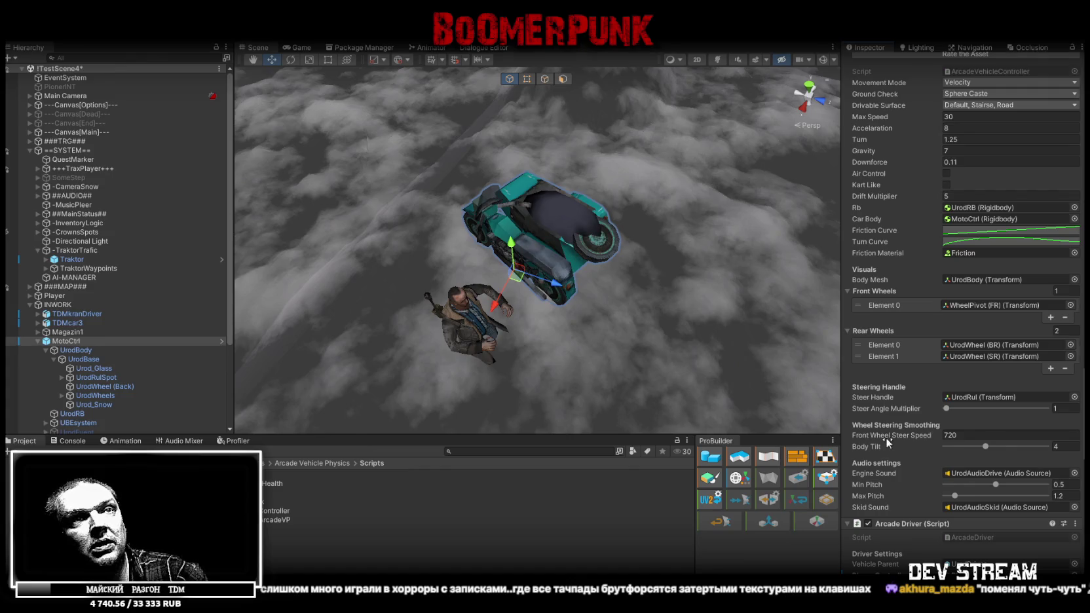
pyautogui.click(958, 434)
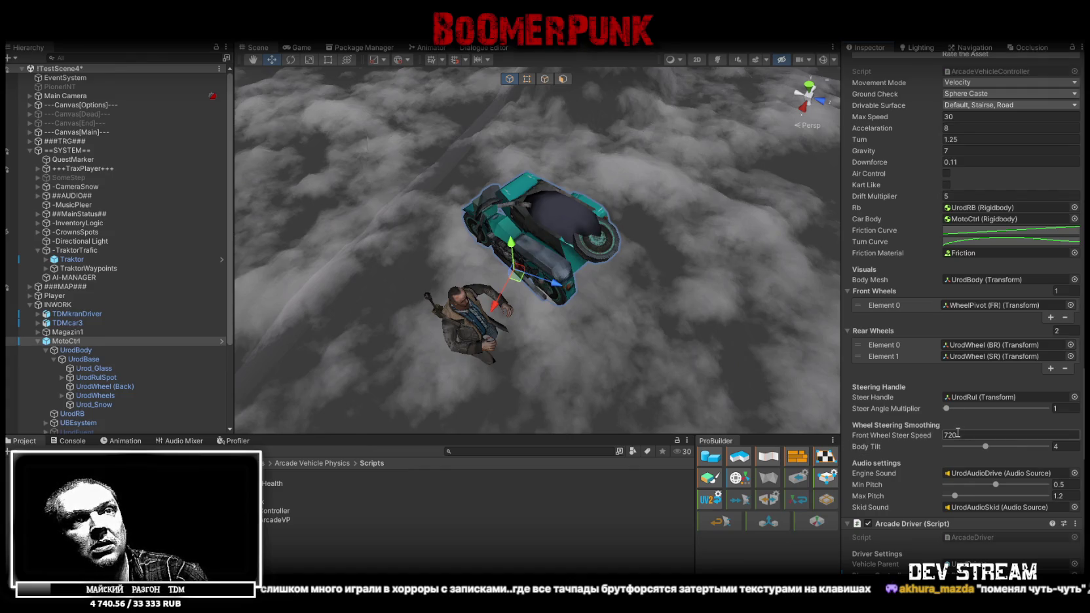
pyautogui.moveTo(618, 250); pyautogui.dragTo(583, 250)
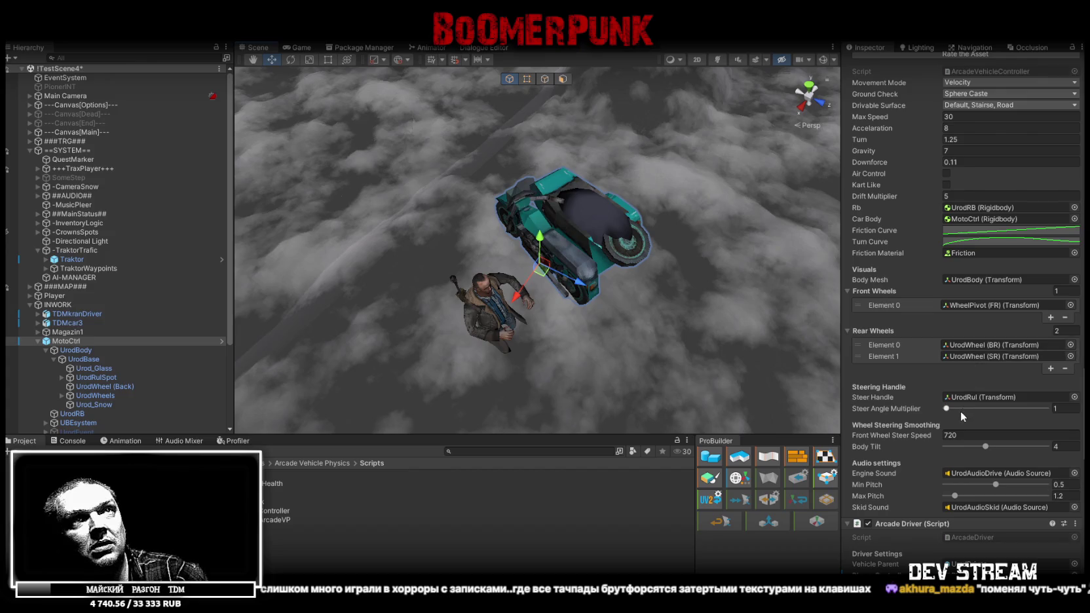
pyautogui.scroll(3, 966, 151)
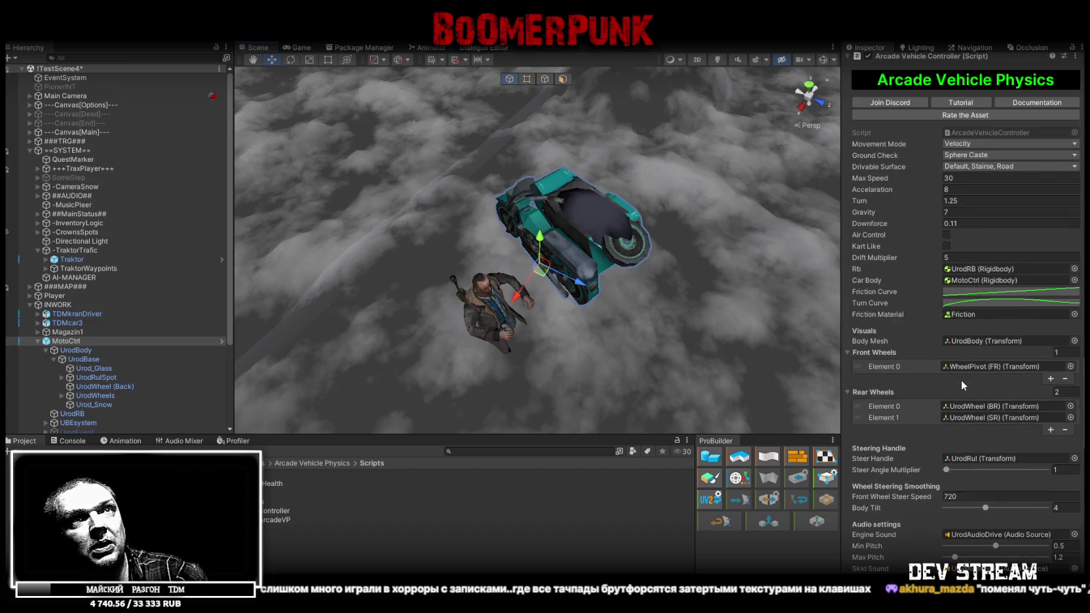
pyautogui.scroll(-5, 963, 386)
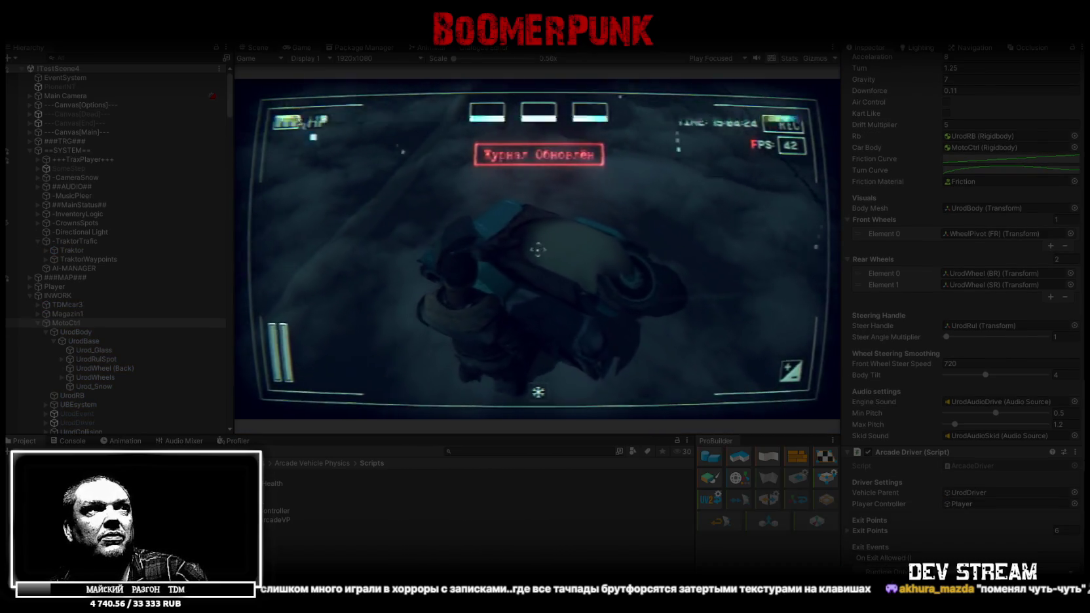
# Equip the helmet from the in-game bag, check the keys item, then resume riding.
pyautogui.press('Tab')
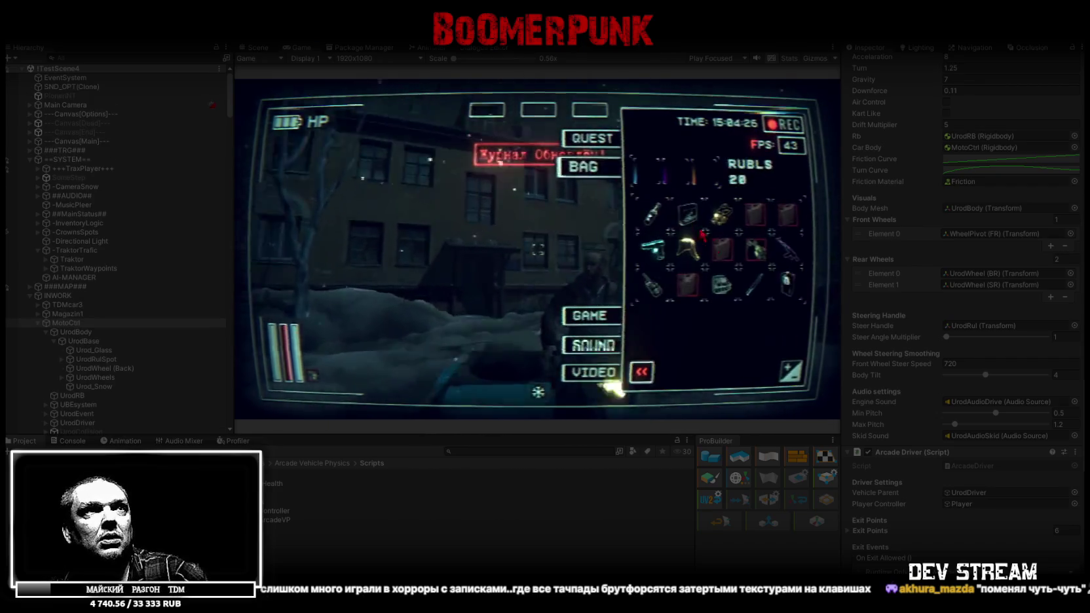
pyautogui.click(688, 248)
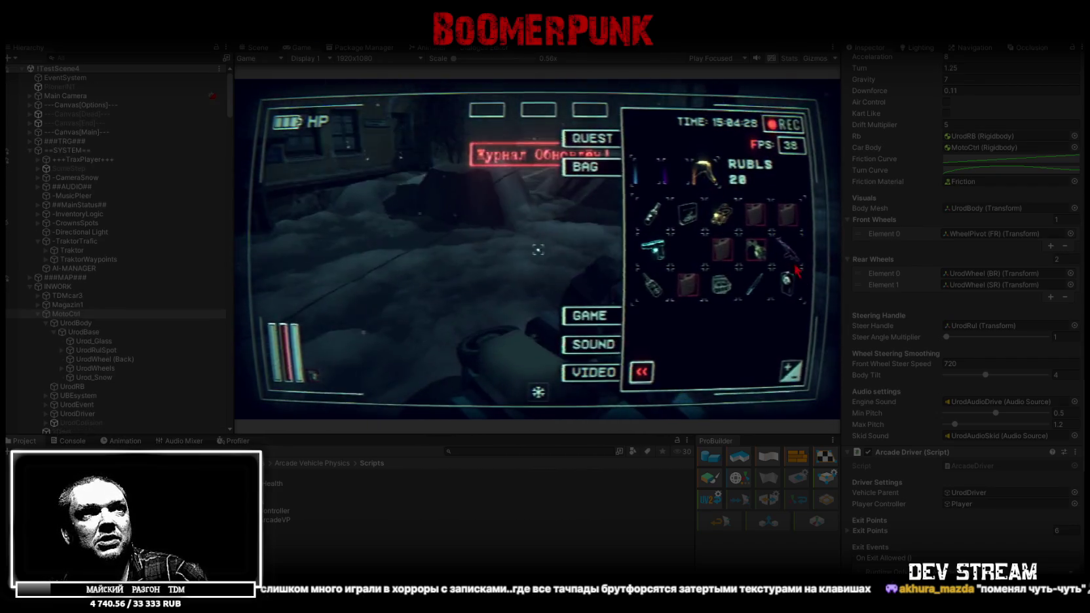
pyautogui.click(789, 279)
pyautogui.press('Tab')
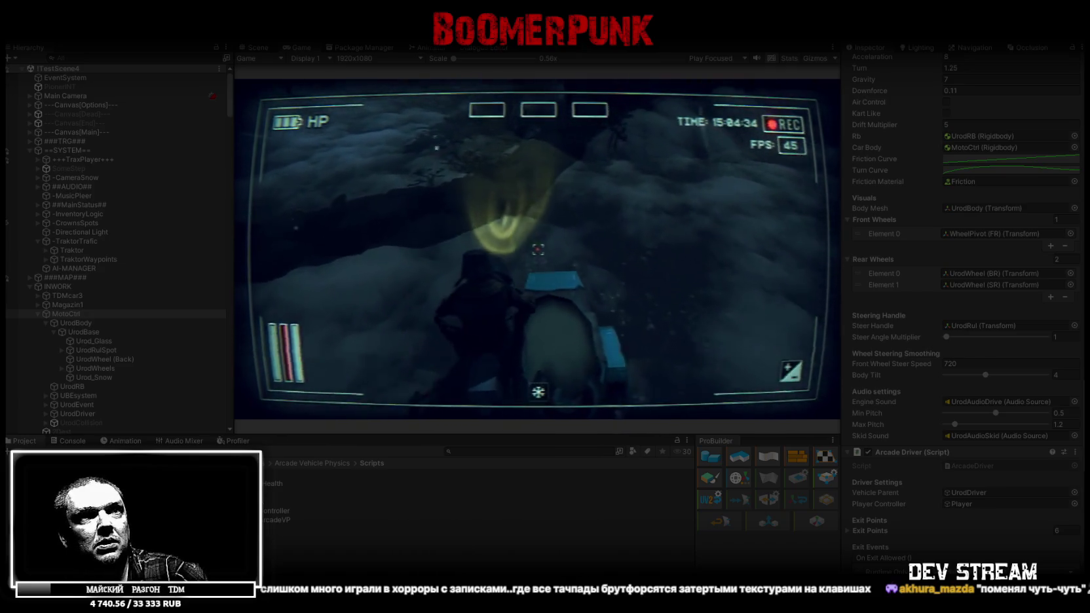
# Change the motorcycle's Front Wheel Steer Speed to 1 during the test ride.
pyautogui.click(955, 365)
pyautogui.write('2')
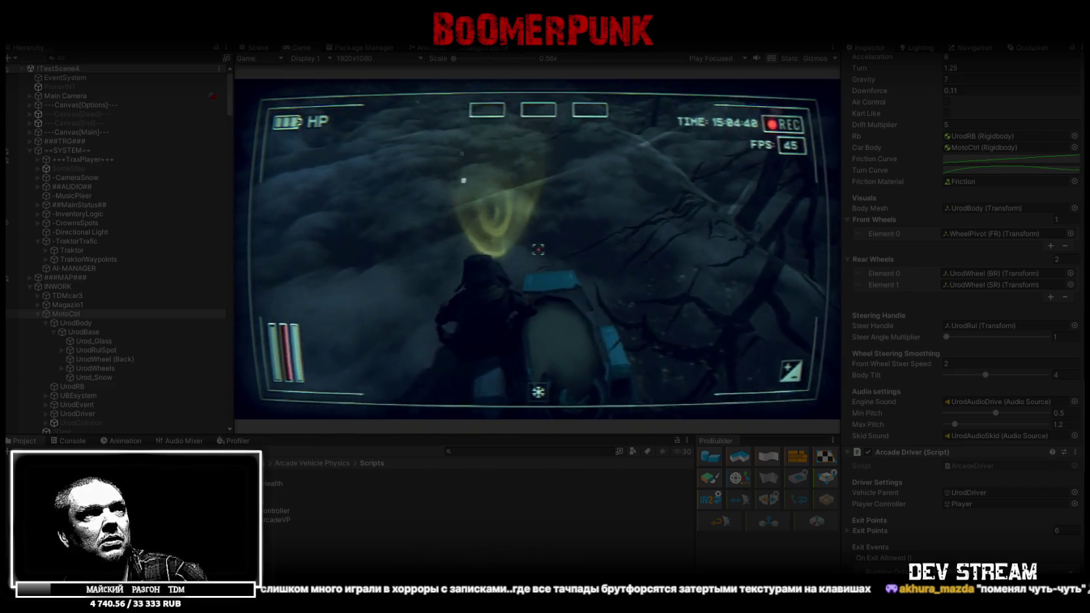
pyautogui.press('BackSpace')
pyautogui.write('1')
pyautogui.press('Return')
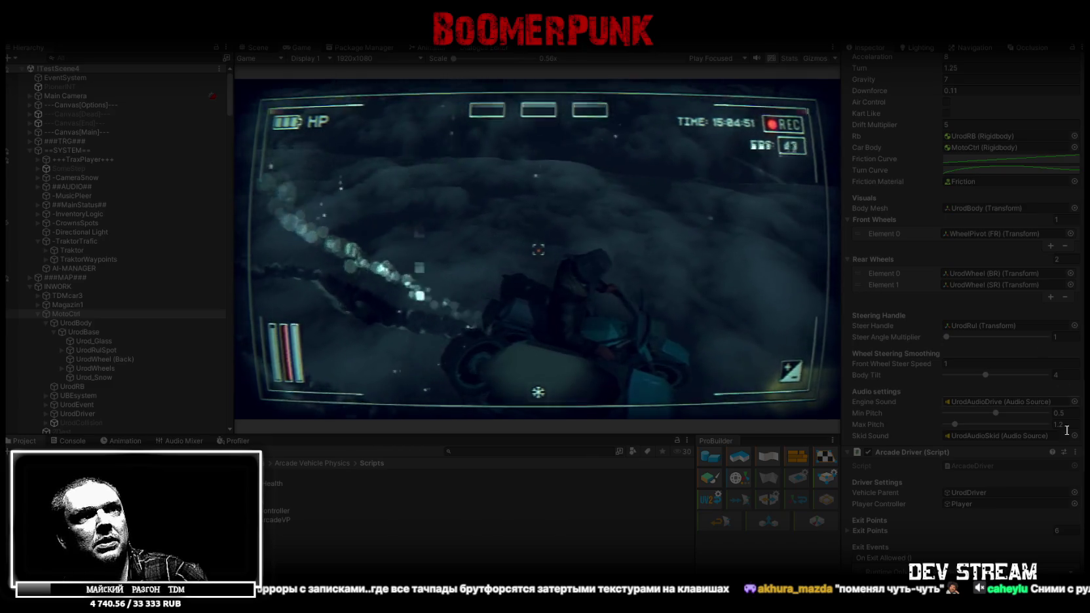
pyautogui.scroll(1, 988, 357)
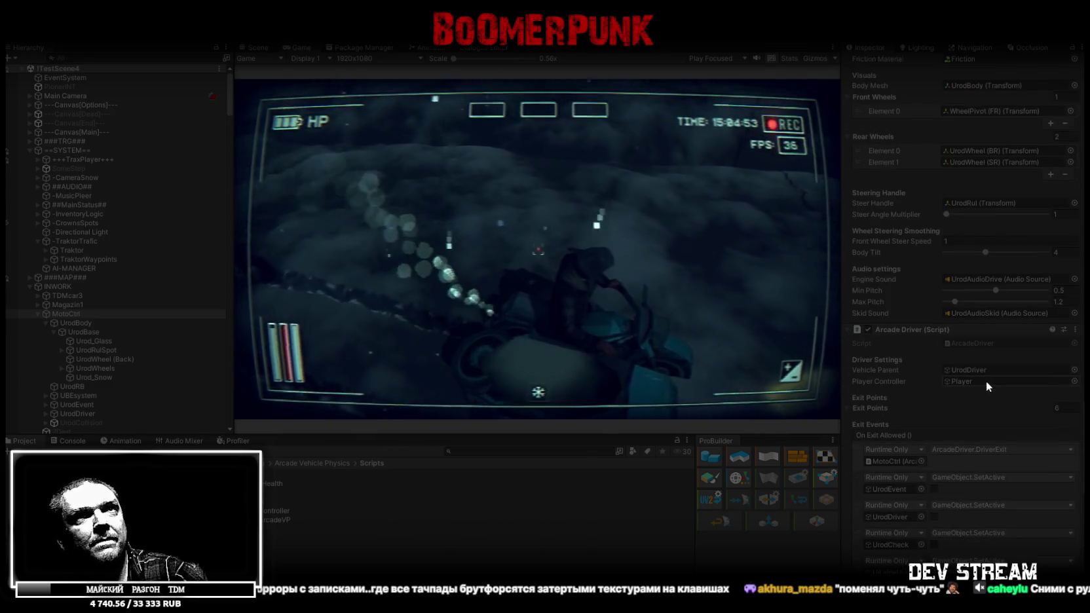
pyautogui.scroll(1, 986, 377)
pyautogui.click(957, 394)
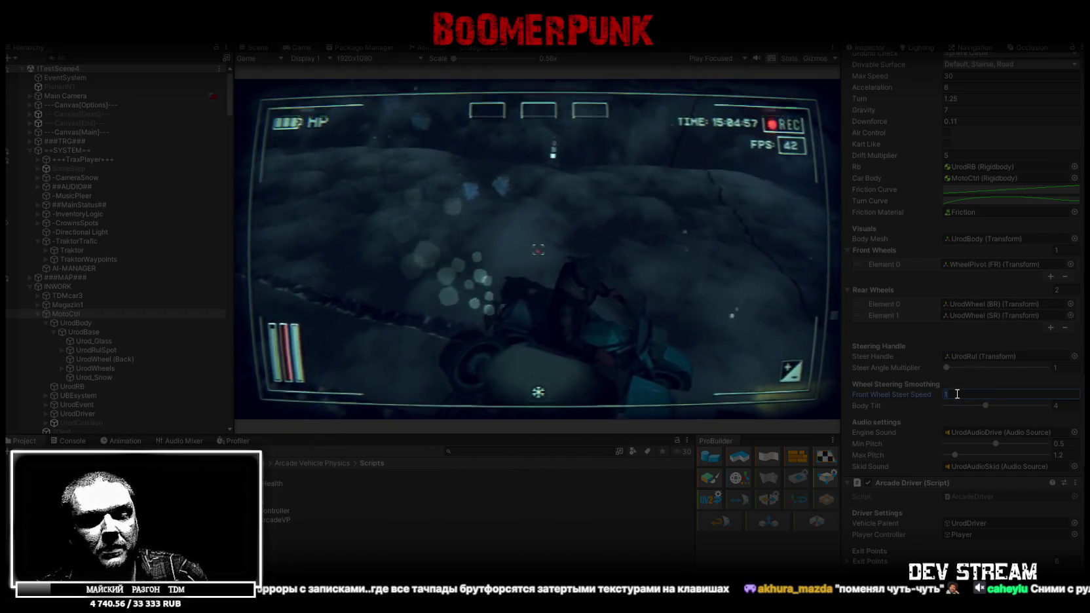
# Try Front Wheel Steer Speed values of 360, 20 and finally 90 while playing.
pyautogui.write('360')
pyautogui.click(829, 360)
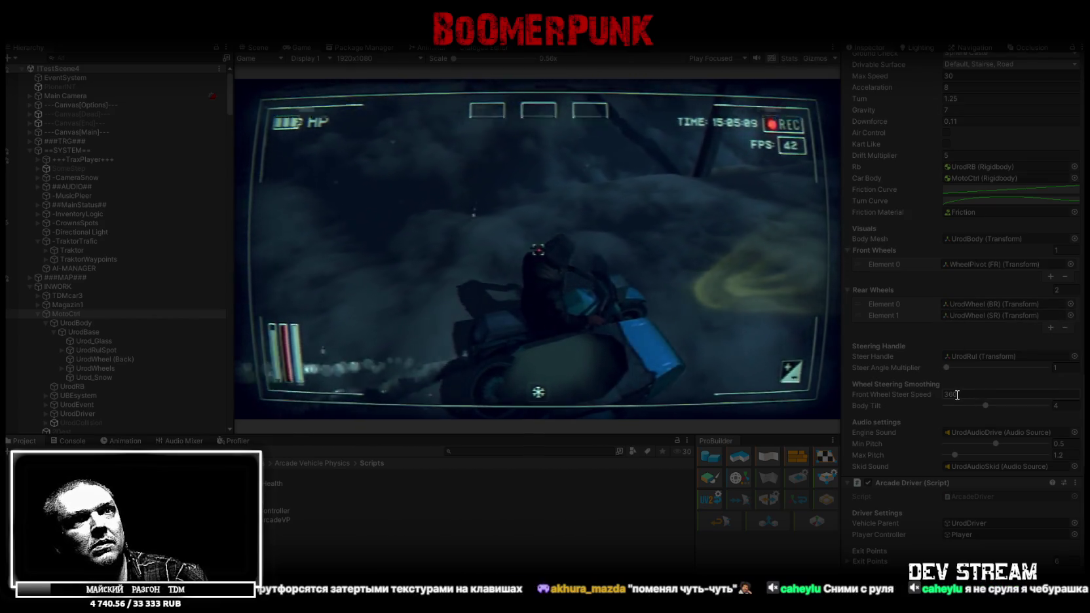
pyautogui.click(957, 395)
pyautogui.write('20')
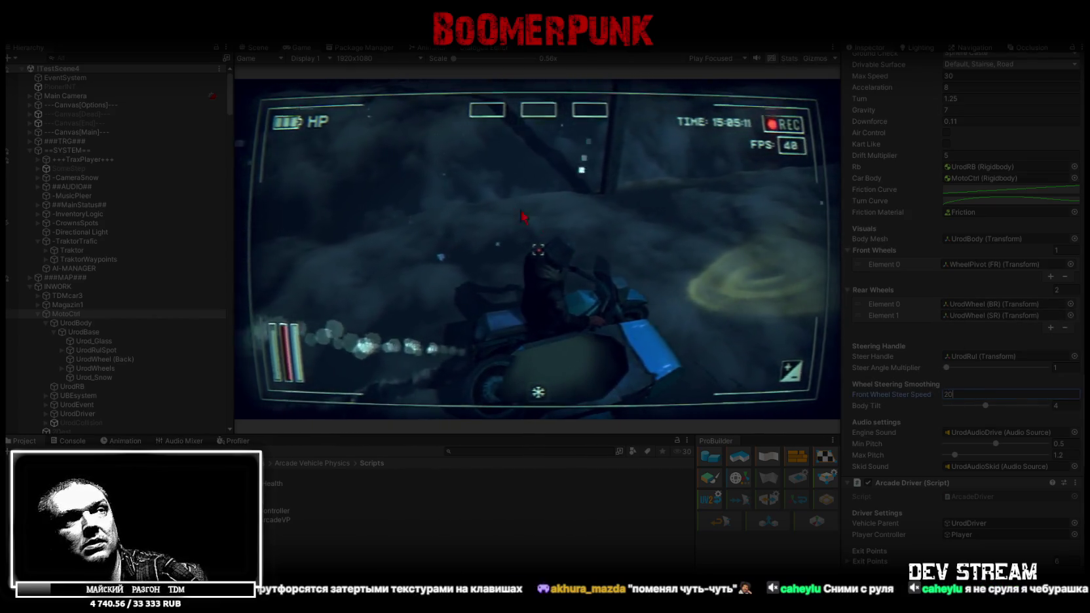
pyautogui.press('Return')
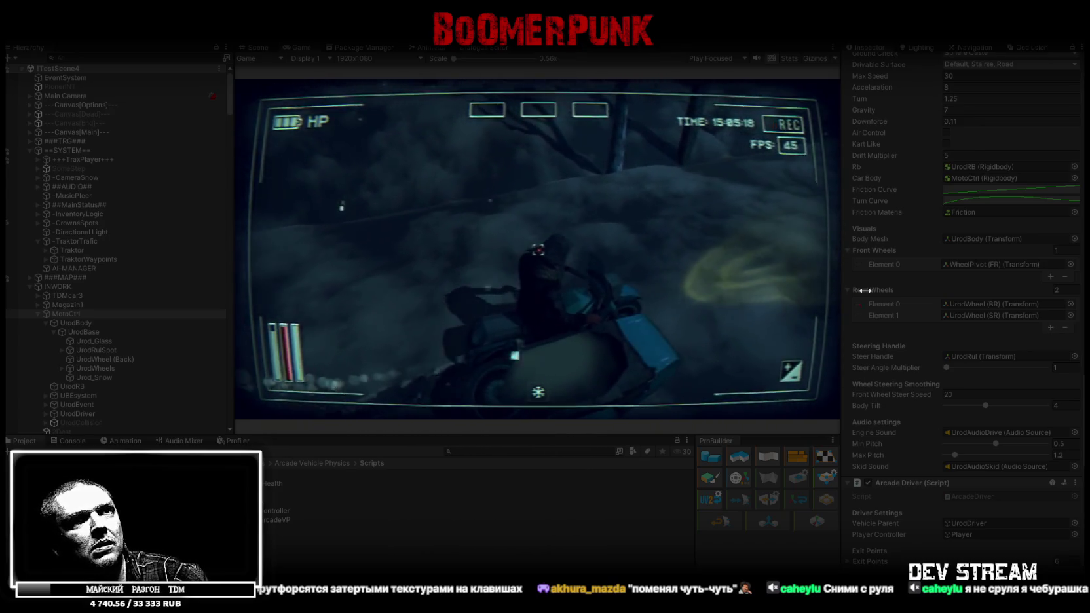
pyautogui.click(960, 394)
pyautogui.write('90')
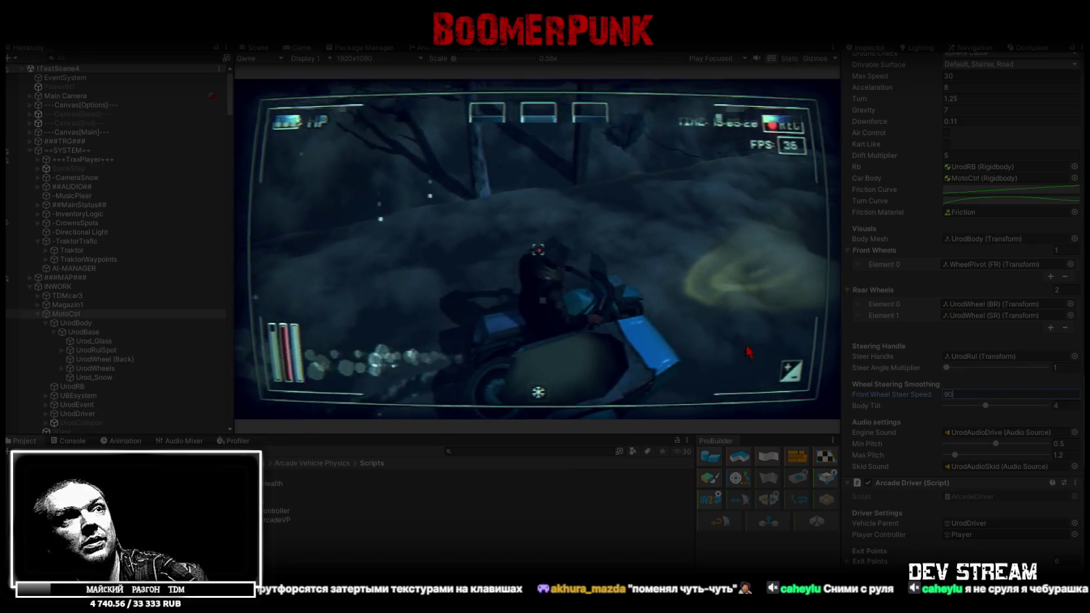
pyautogui.press('Return')
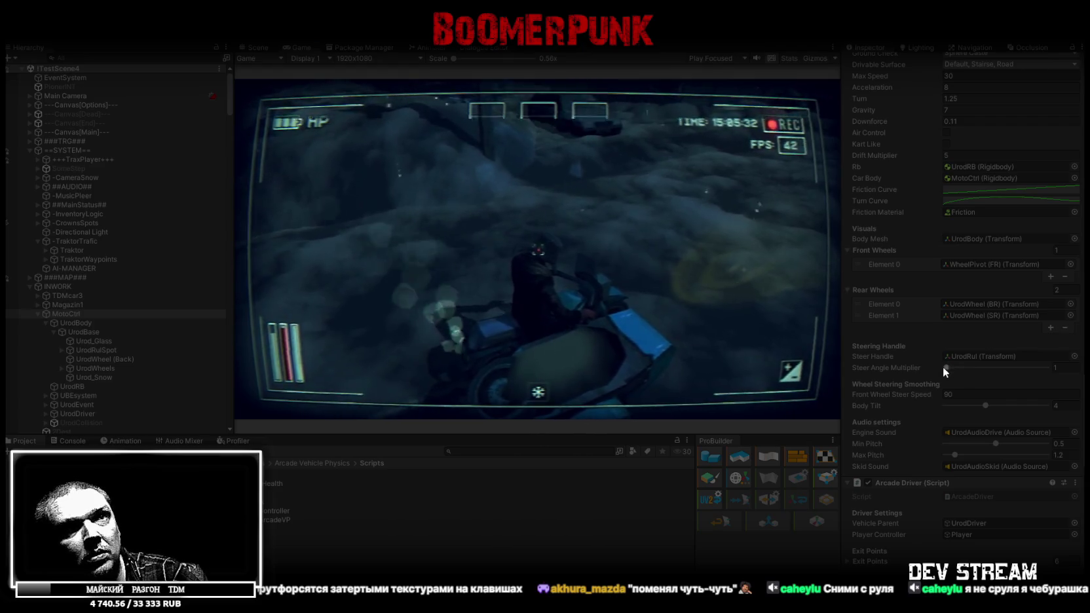
# Set Steer Angle Multiplier to 0.2, then back to 1, and stop Play mode.
pyautogui.click(945, 368)
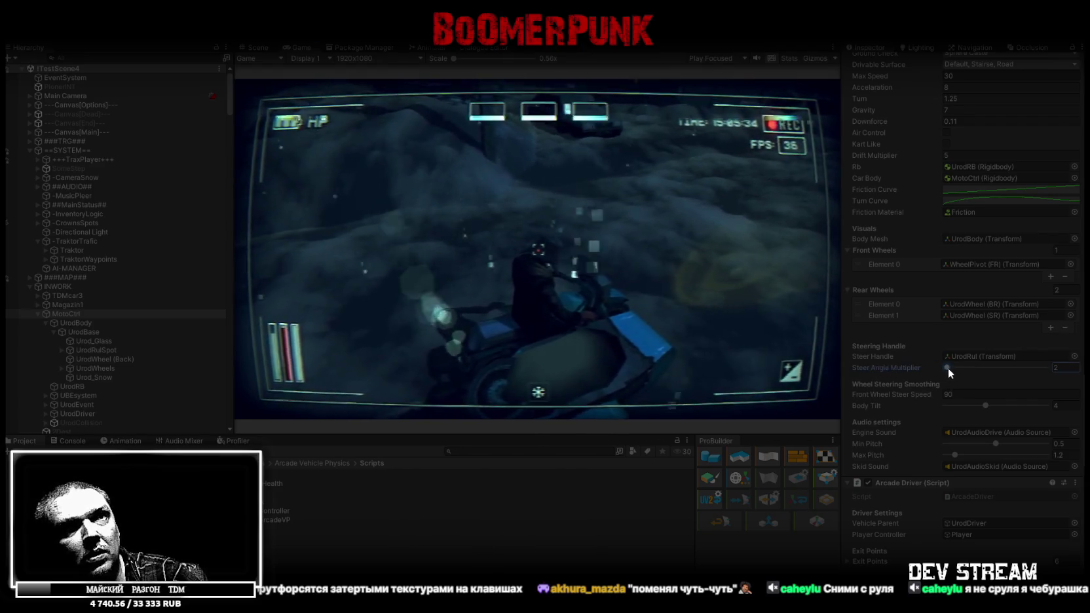
pyautogui.click(1062, 369)
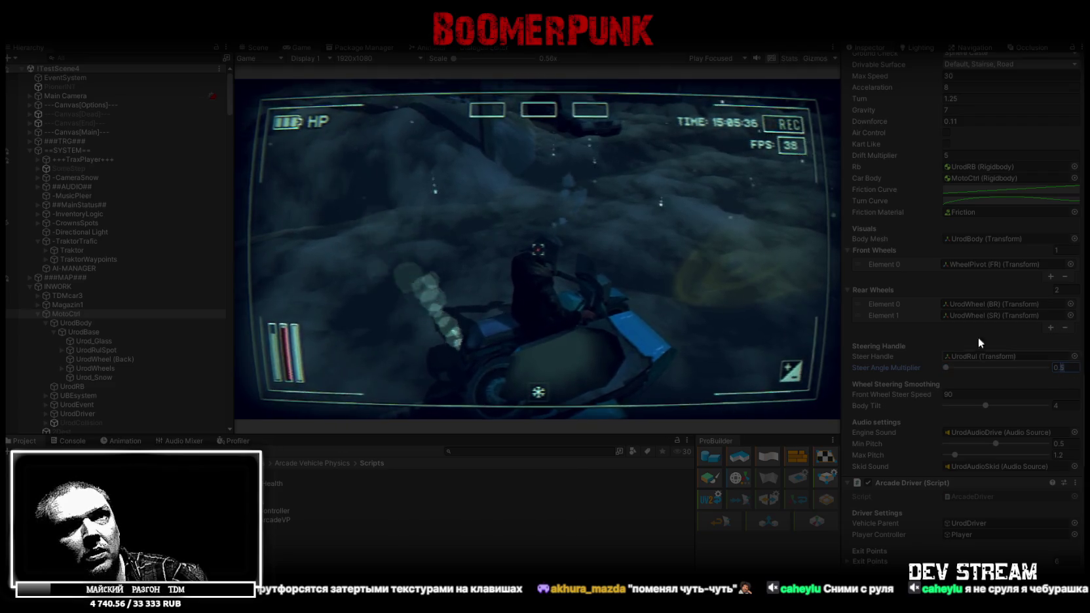
pyautogui.click(632, 241)
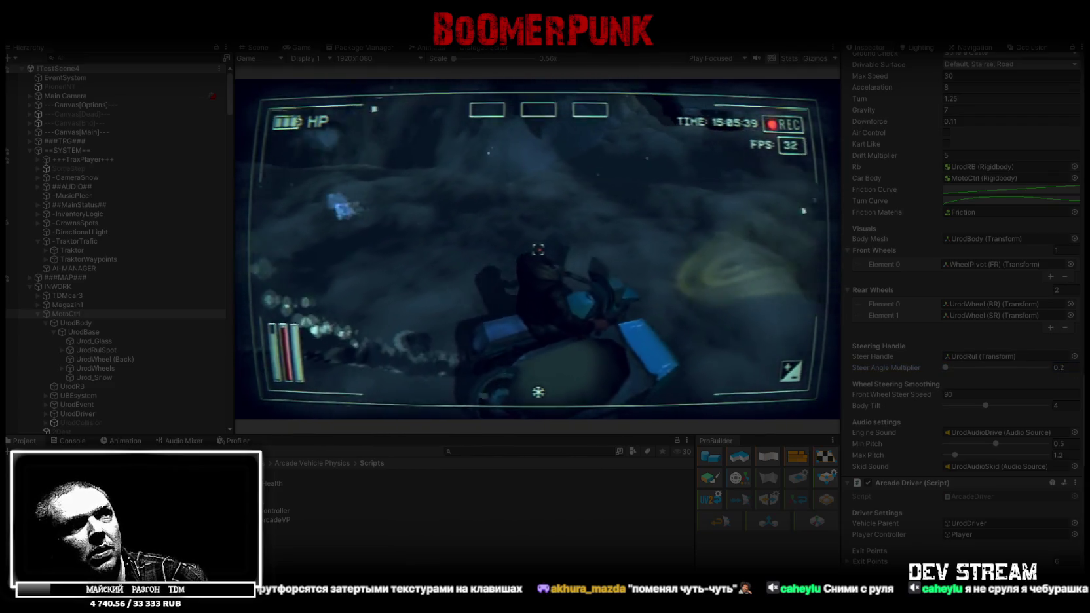
pyautogui.click(1062, 369)
pyautogui.write('1')
pyautogui.press('Return')
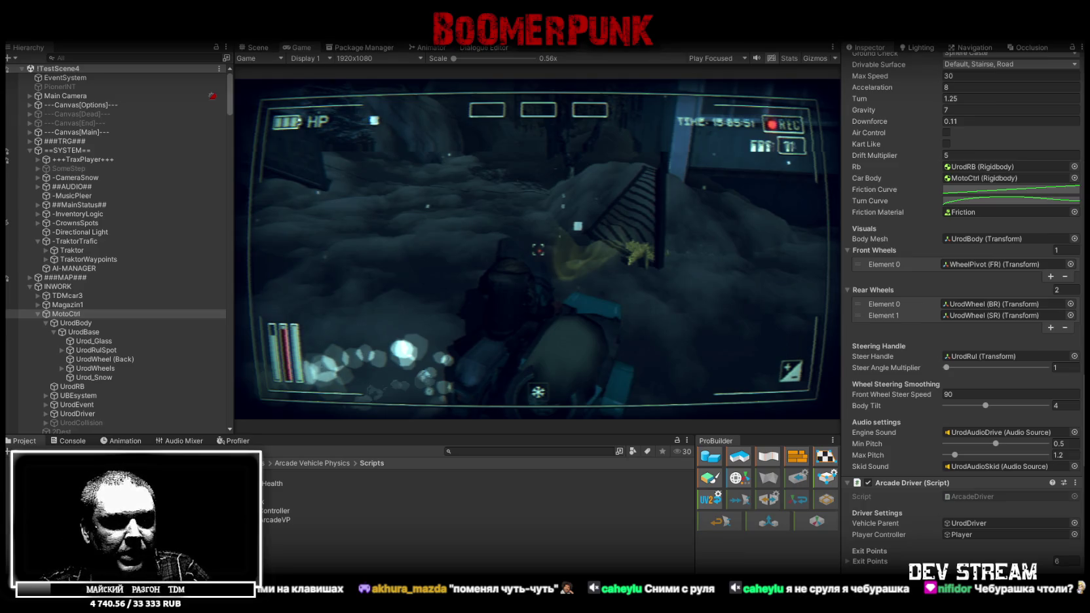
pyautogui.hotkey('ctrl', 'p')
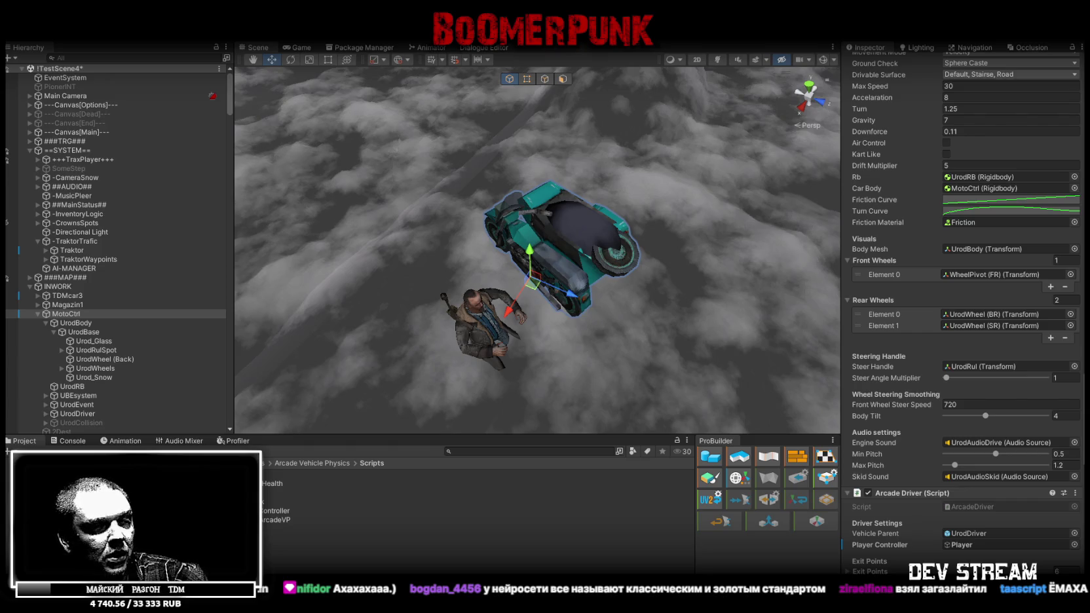
pyautogui.hotkey('alt', 'Tab')
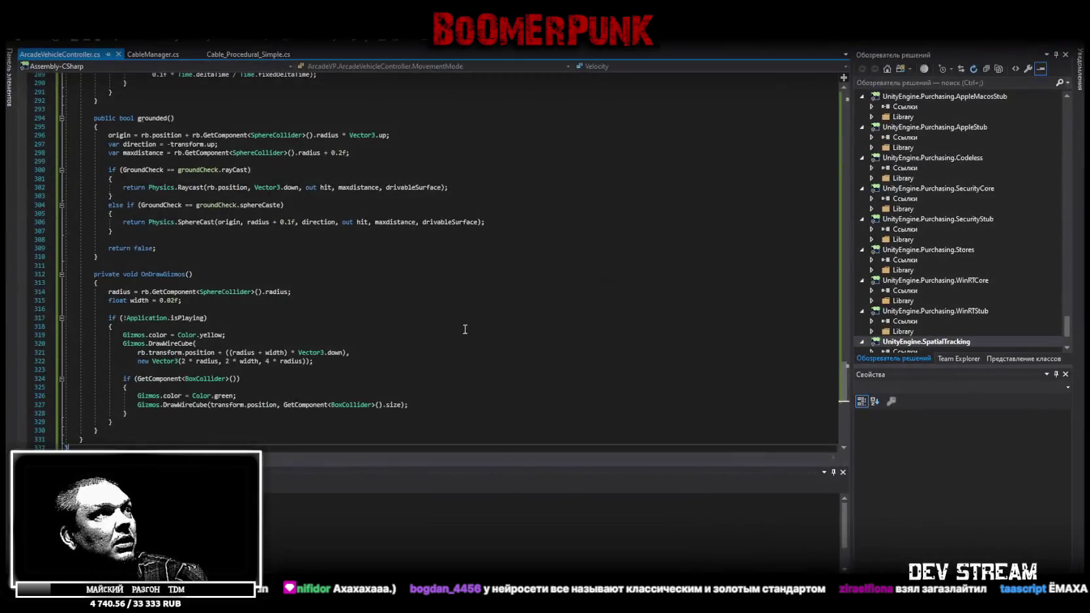
# Paste the updated code into ArcadeVehicleController, save it with Ctrl+S, and return to Unity.
pyautogui.hotkey('ctrl', 'a')
pyautogui.hotkey('alt', 'Tab')
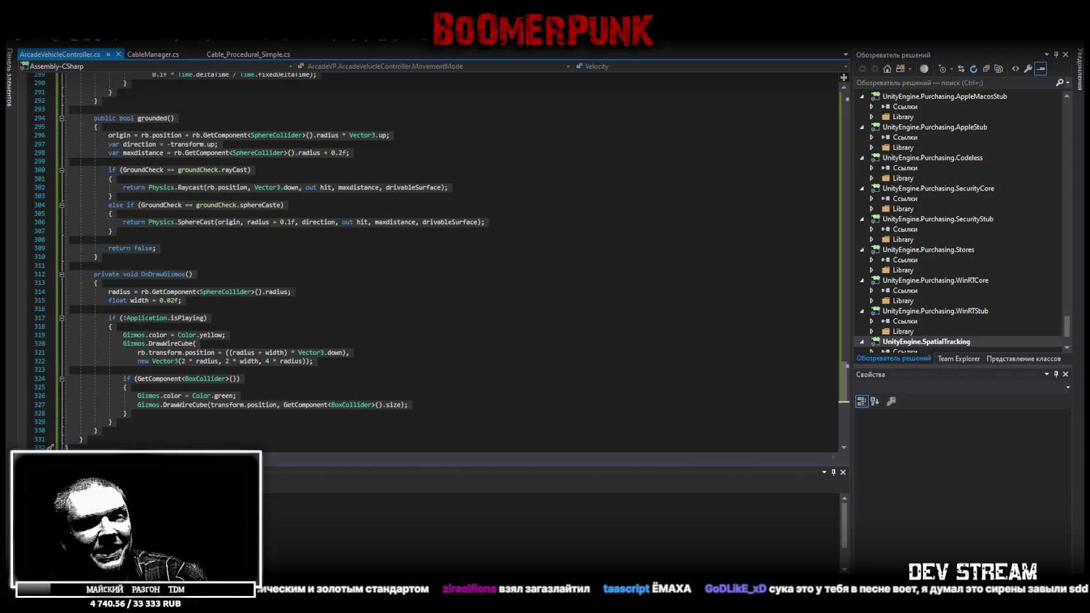
pyautogui.scroll(-3, 382, 285)
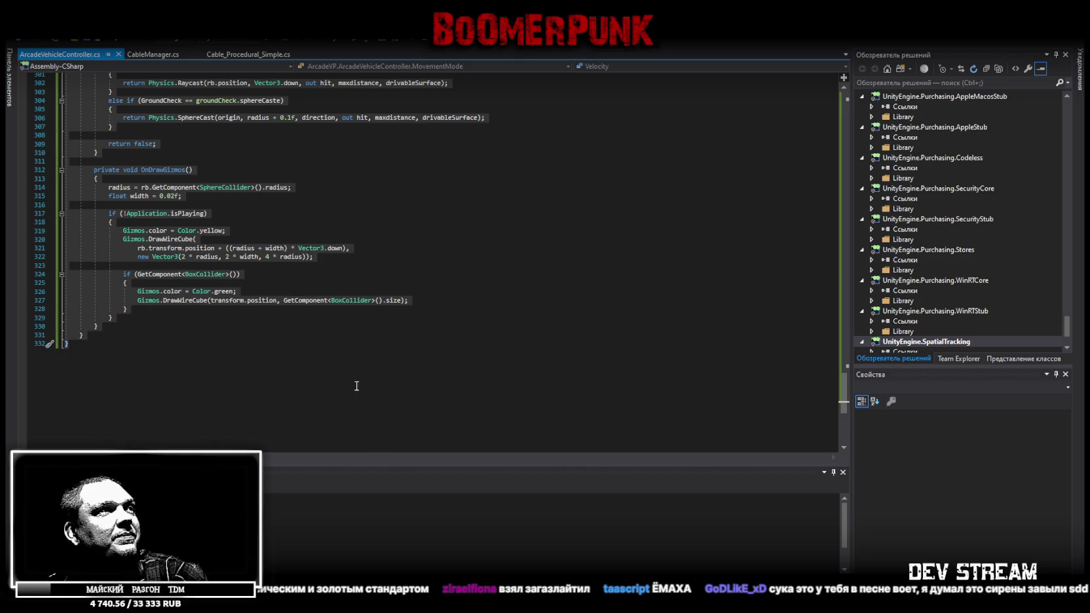
pyautogui.scroll(3, 358, 382)
pyautogui.hotkey('ctrl', 'a')
pyautogui.hotkey('ctrl', 'v')
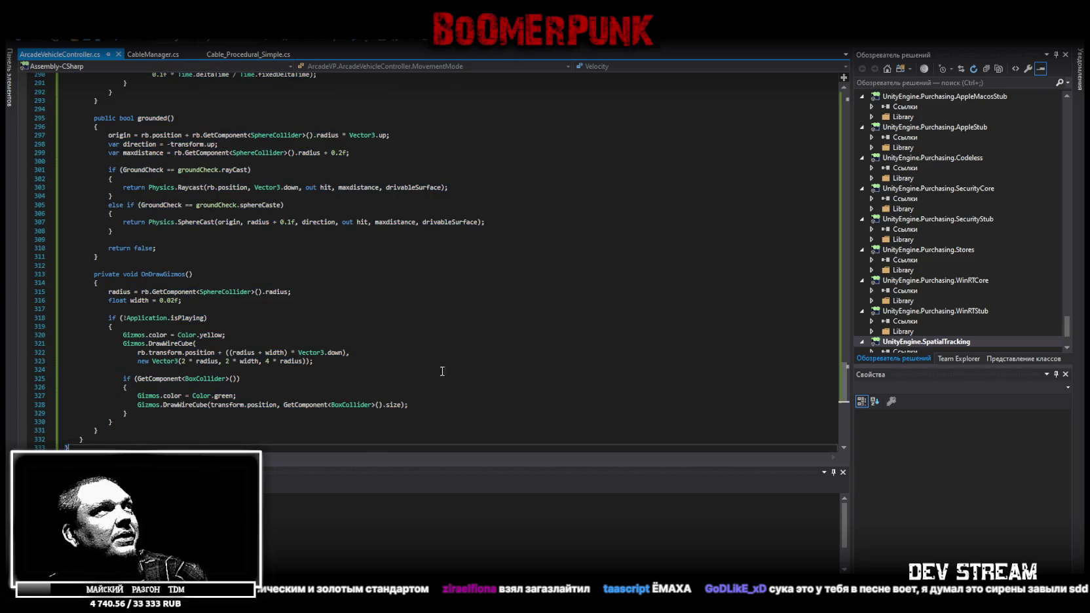
pyautogui.hotkey('ctrl', 's')
pyautogui.hotkey('alt', 'Tab')
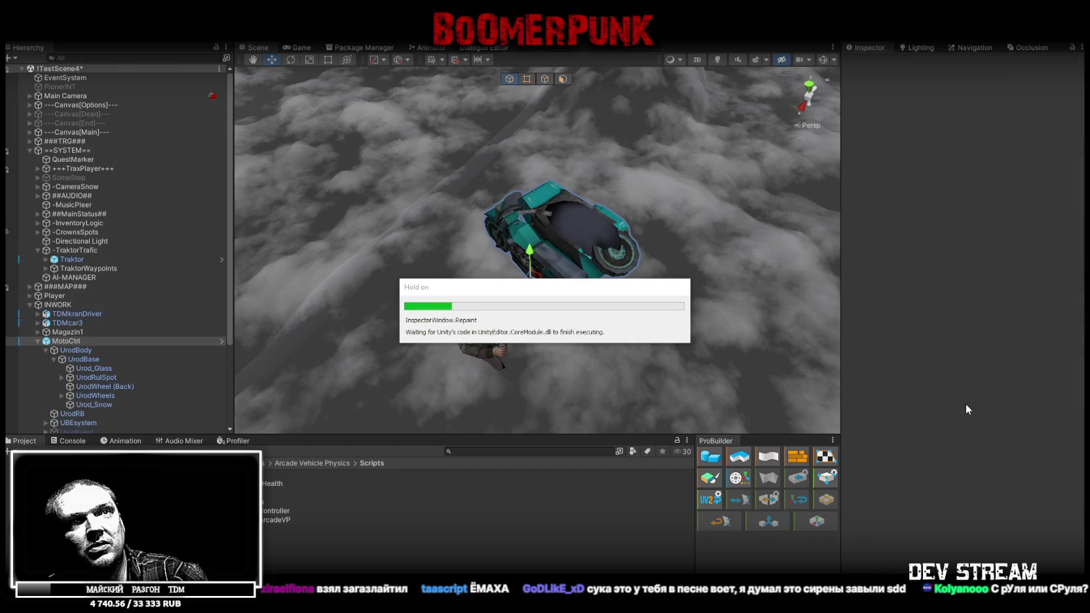
# Enter 120 in MotoCtrl's Inspector, view the bike from farther away, and start Play mode.
pyautogui.scroll(-10, 971, 419)
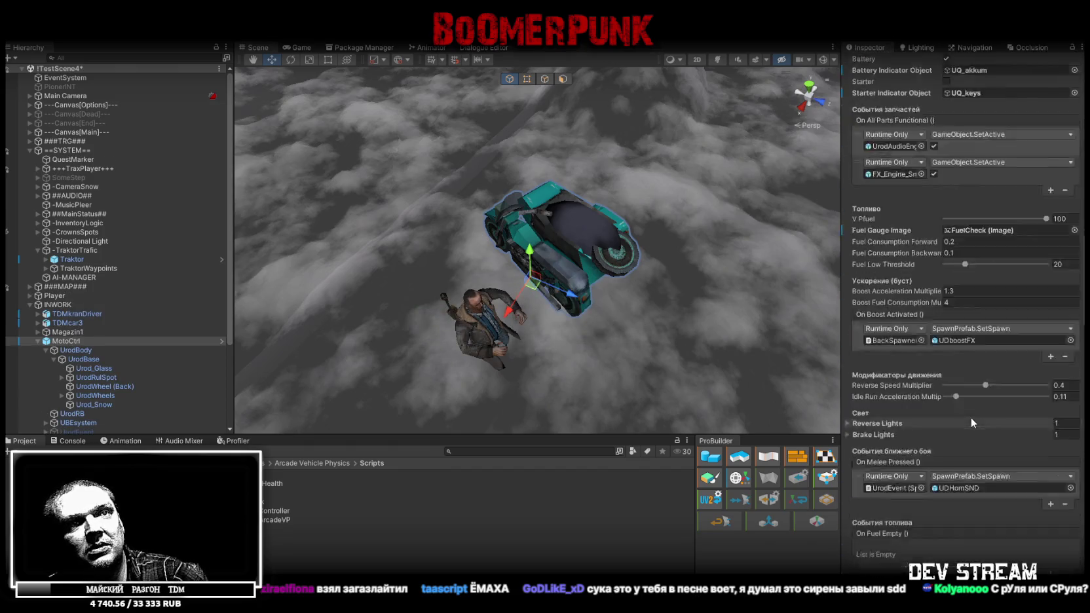
pyautogui.scroll(-15, 971, 414)
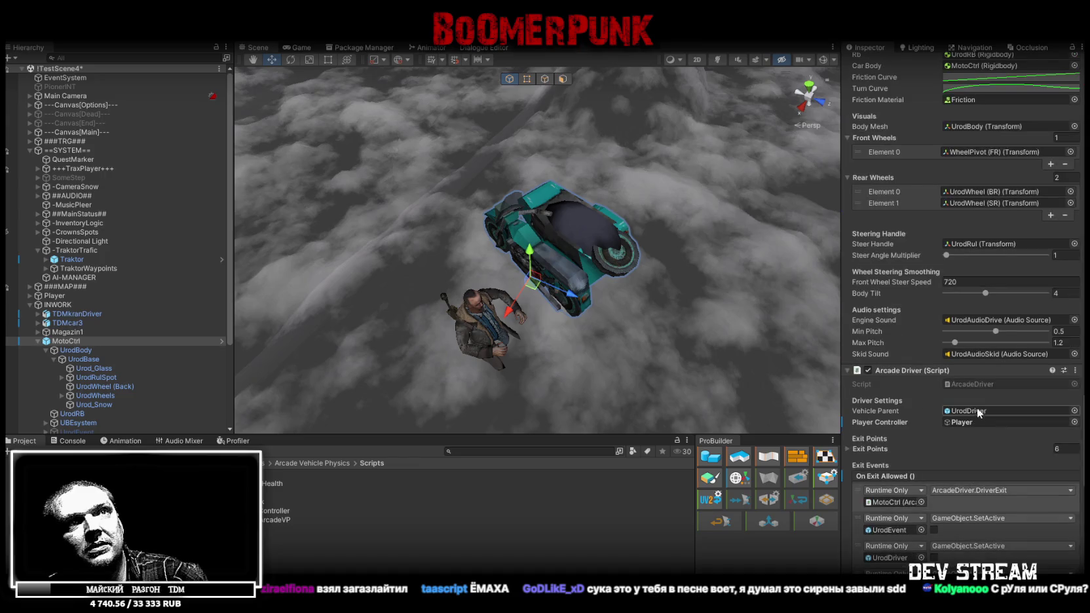
pyautogui.scroll(2, 982, 317)
pyautogui.write('120')
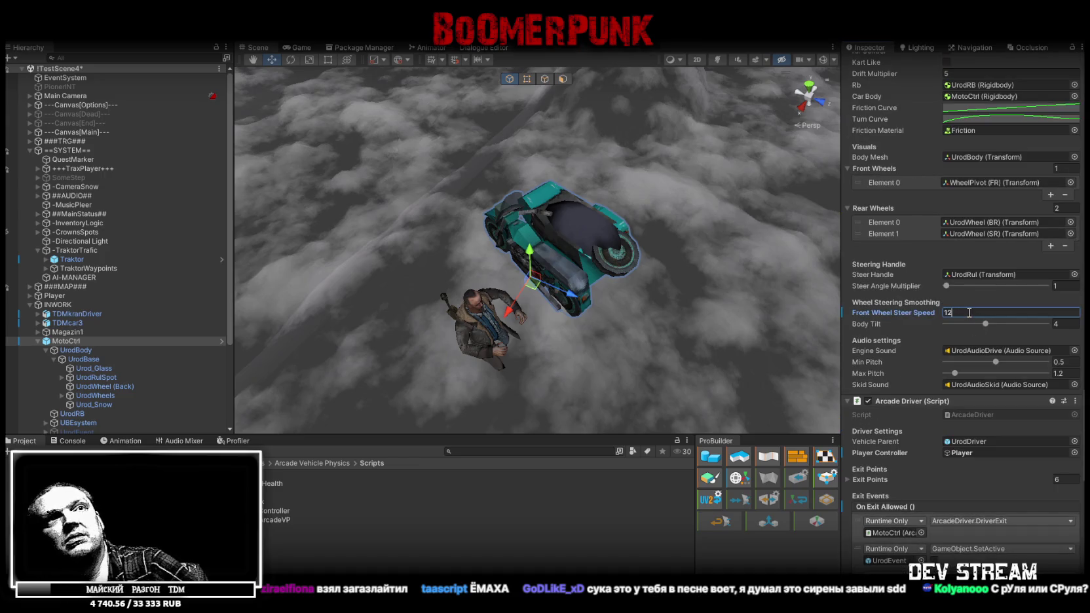
pyautogui.moveTo(536, 226); pyautogui.dragTo(593, 236)
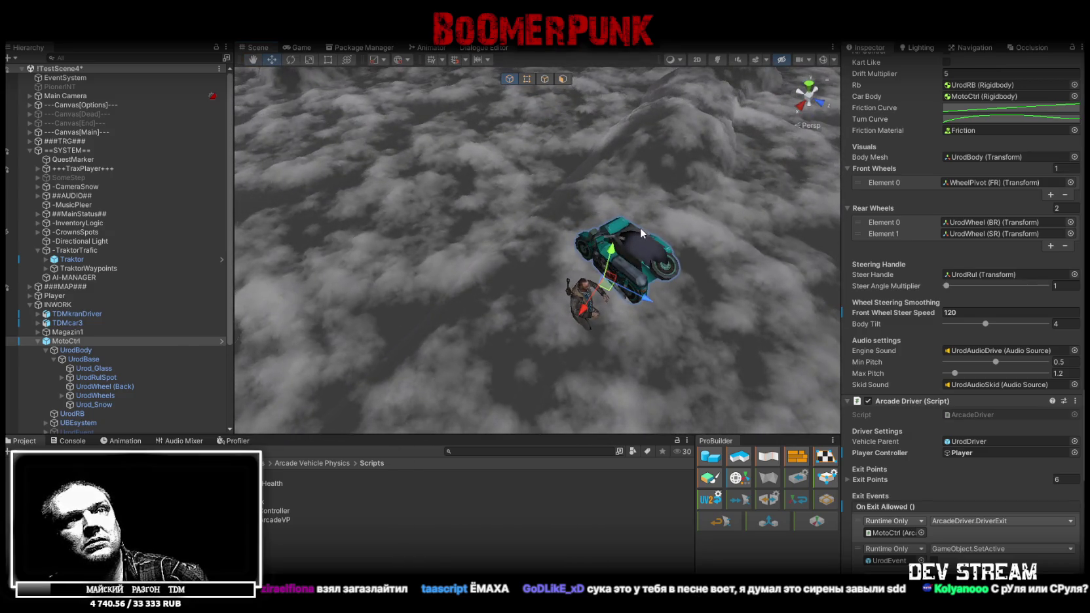
pyautogui.scroll(10, 957, 344)
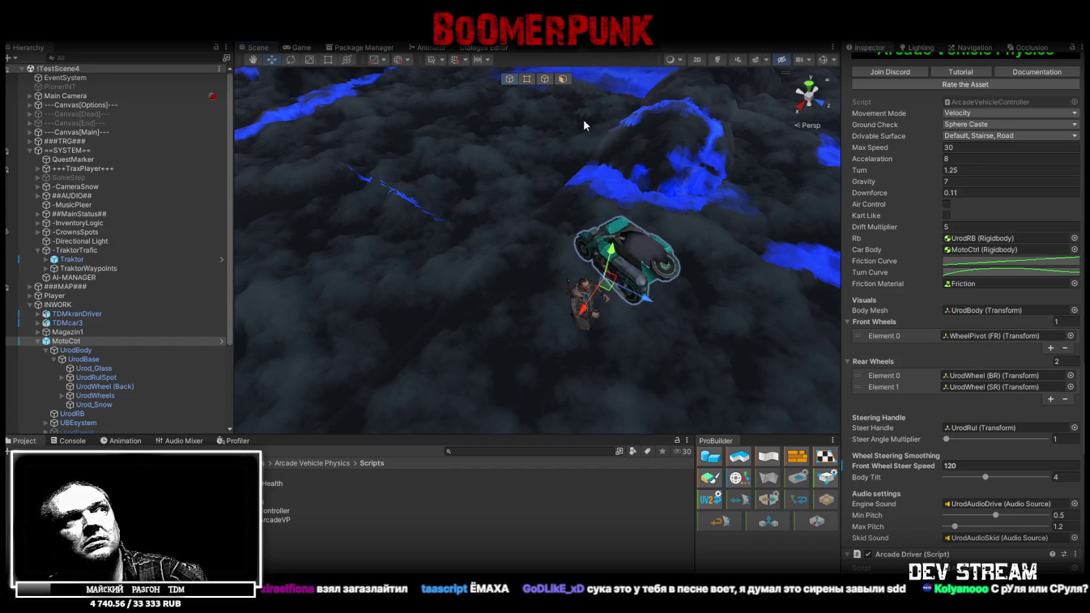
pyautogui.hotkey('ctrl', 'p')
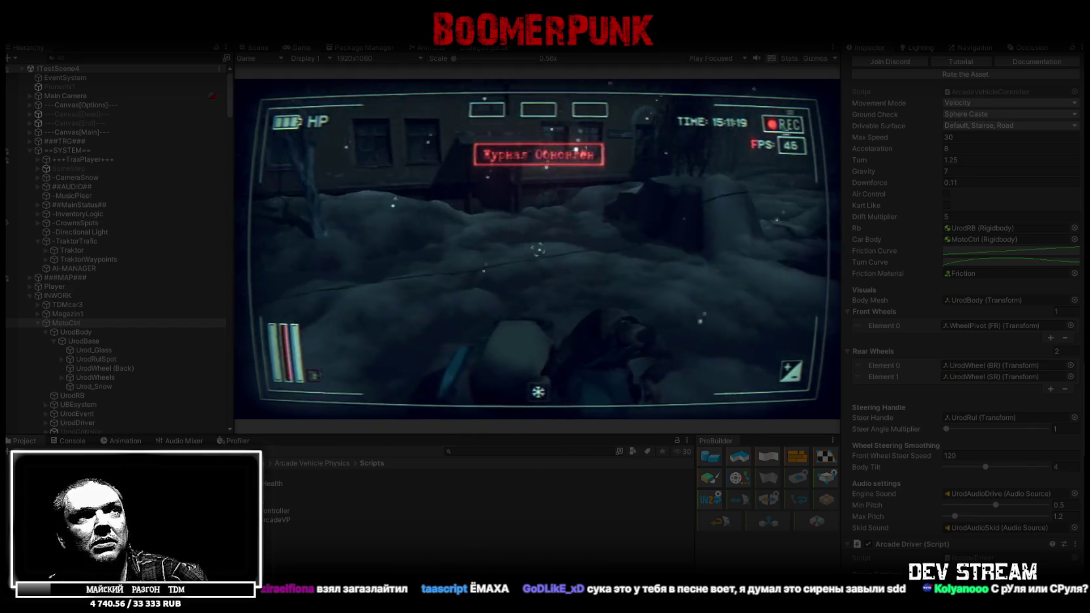
# Check an inventory item in the in-game menu and maximize the Game view for riding.
pyautogui.press('Tab')
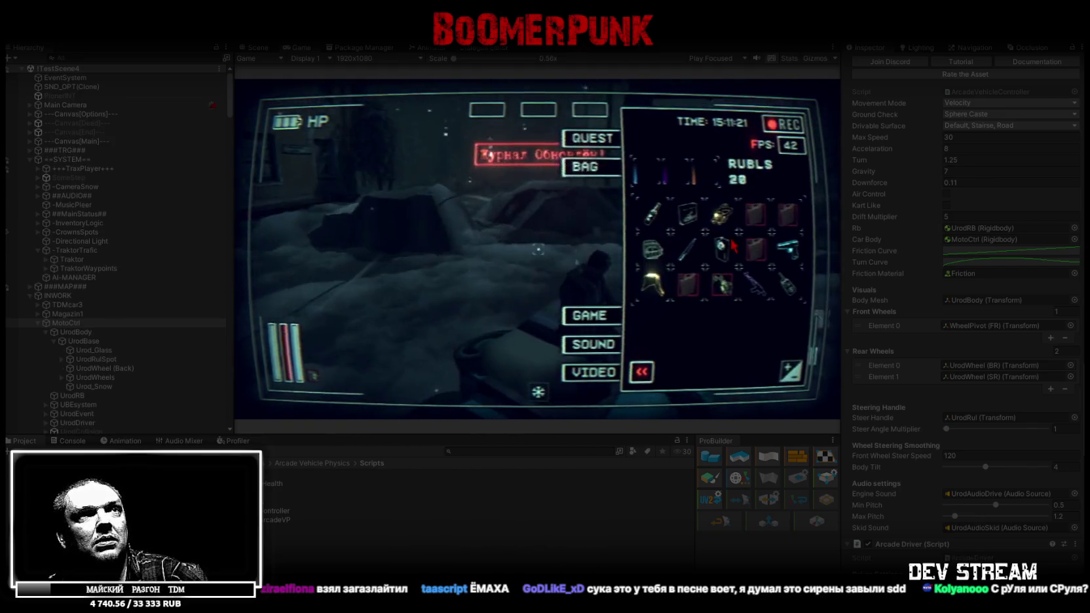
pyautogui.click(707, 292)
pyautogui.press('Tab')
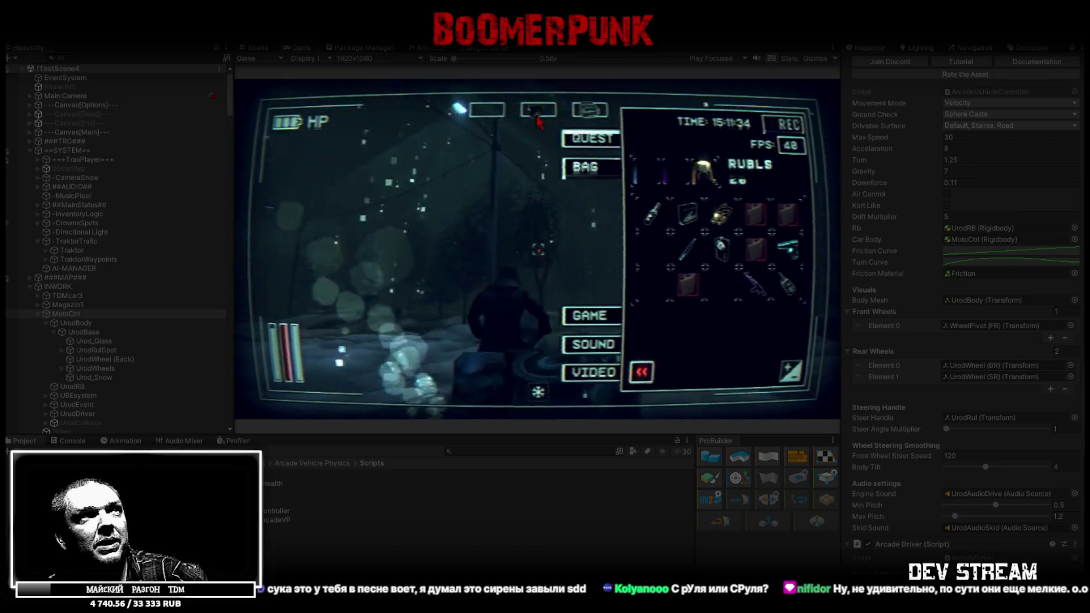
pyautogui.doubleClick(301, 47)
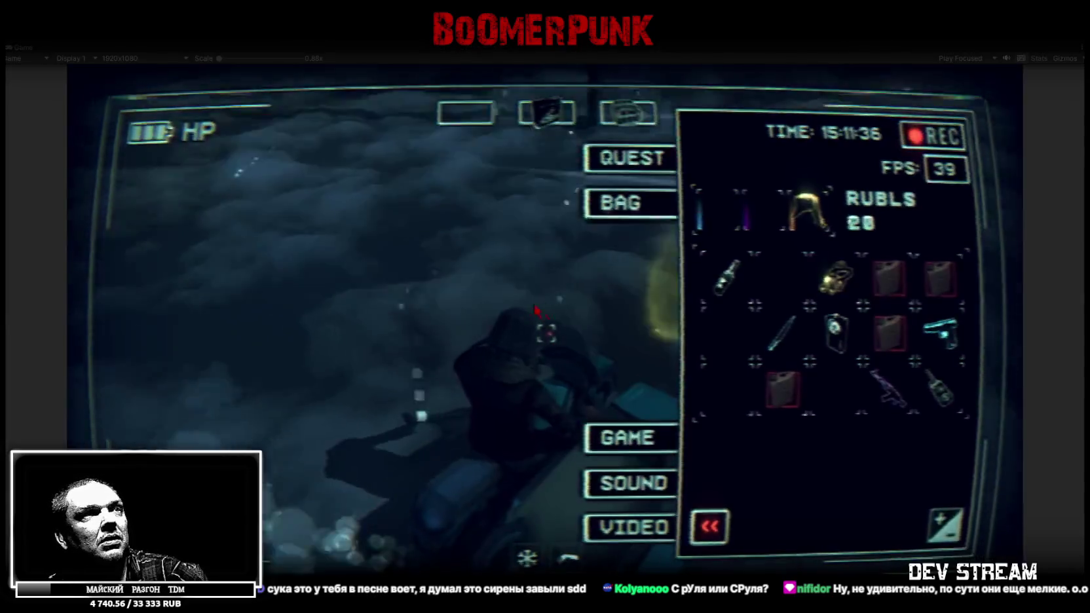
pyautogui.press('Tab')
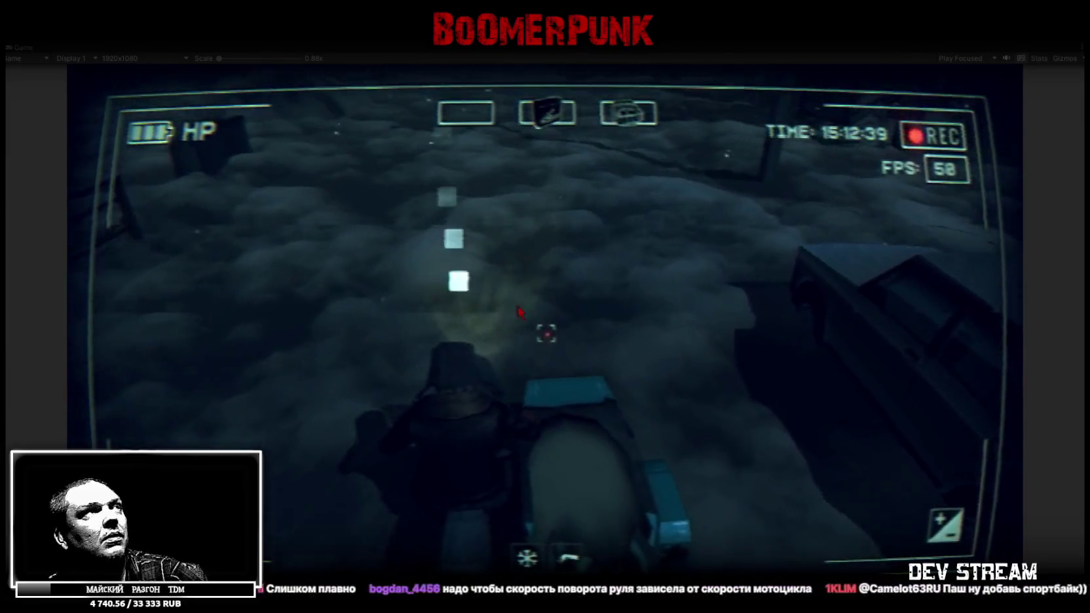
# Restore the editor layout and set Front Wheel Steer Speed to 220.
pyautogui.doubleClick(22, 47)
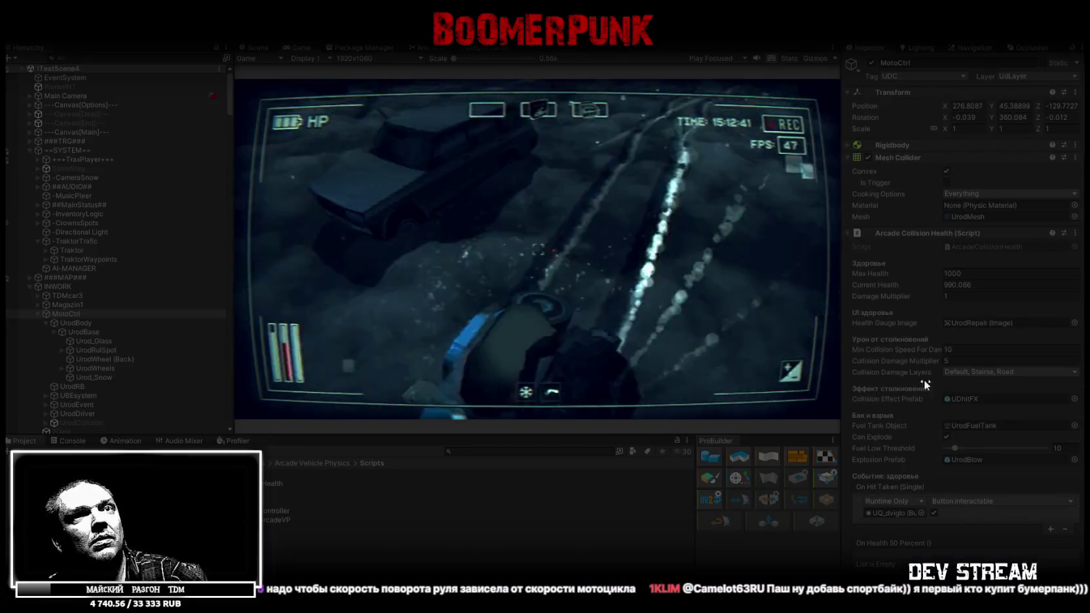
pyautogui.scroll(-10, 948, 396)
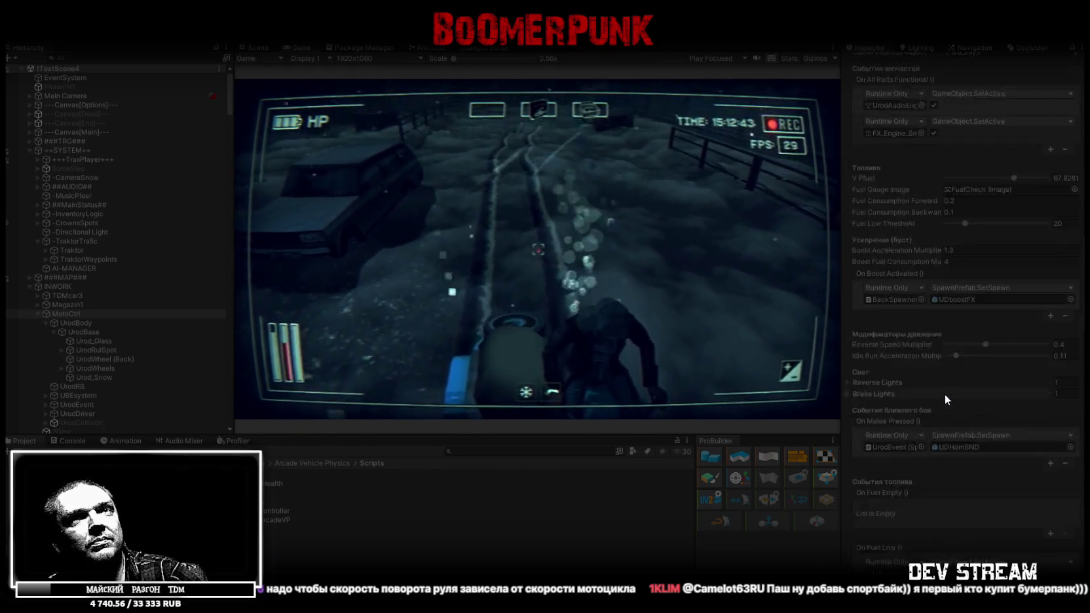
pyautogui.scroll(-10, 944, 393)
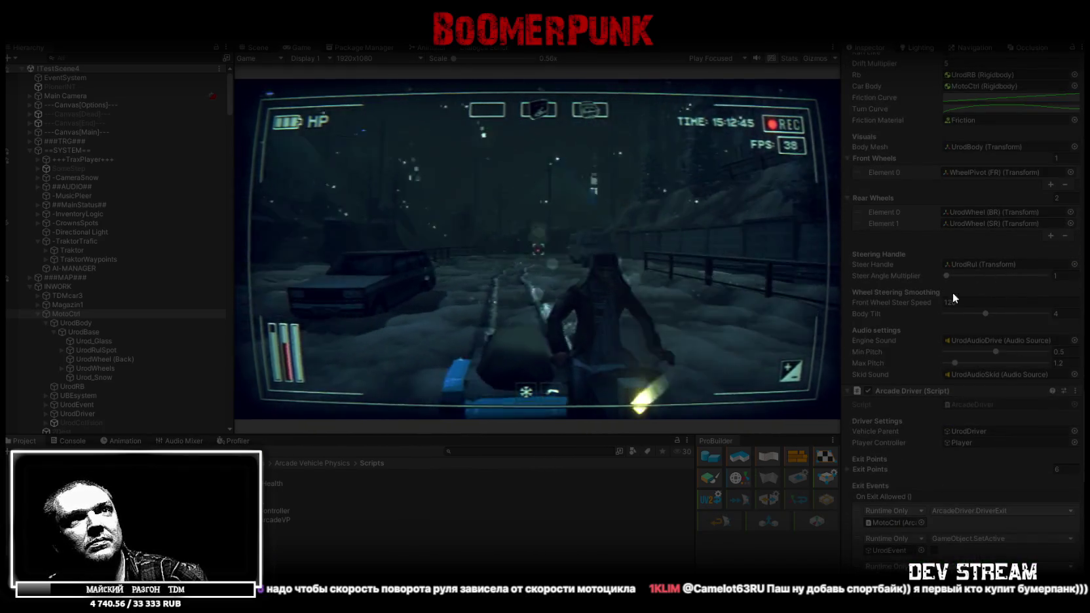
pyautogui.click(951, 302)
pyautogui.write('220')
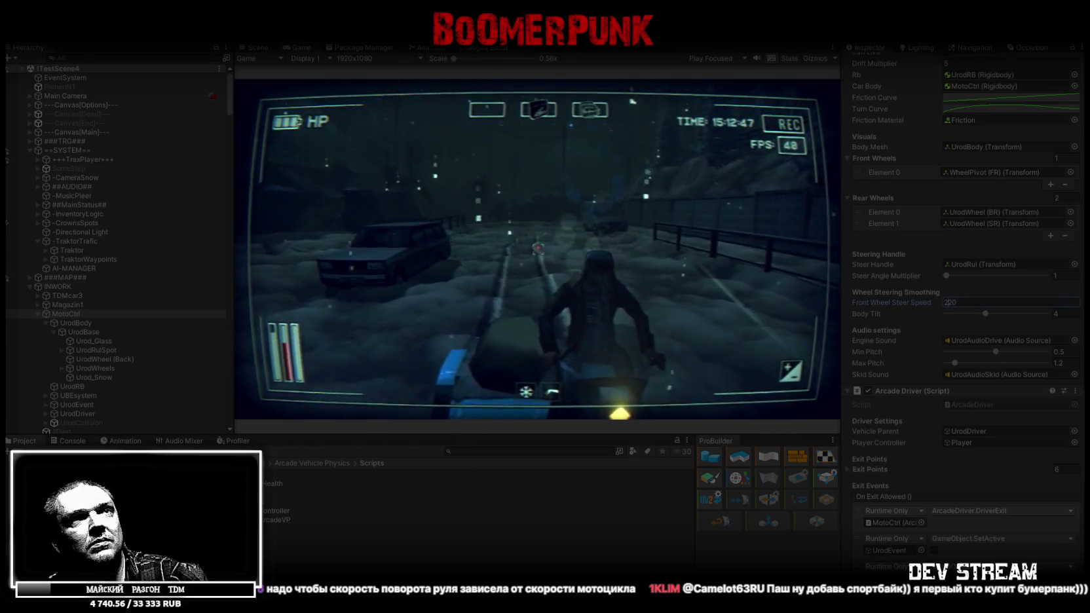
pyautogui.press('Return')
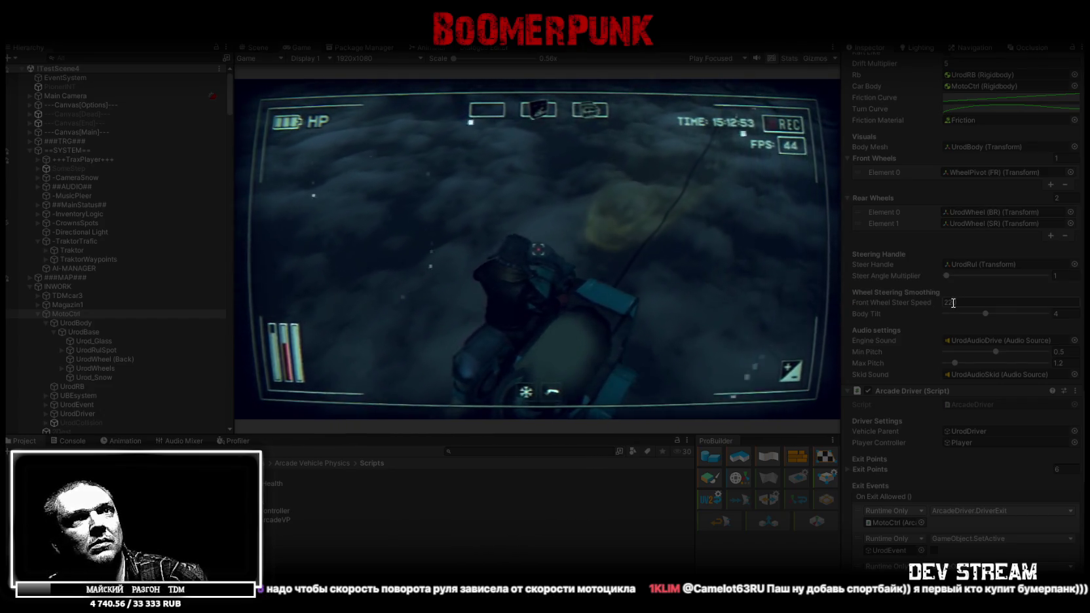
# Try steer speeds of 720, 420 and 320, then settle back on 220.
pyautogui.click(923, 303)
pyautogui.write('720')
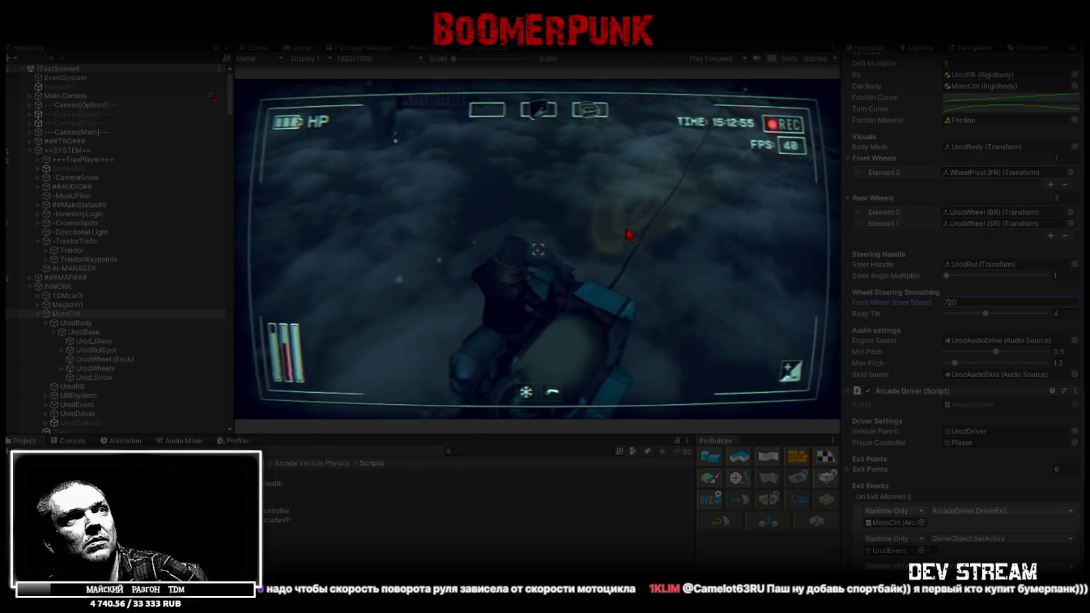
pyautogui.click(628, 234)
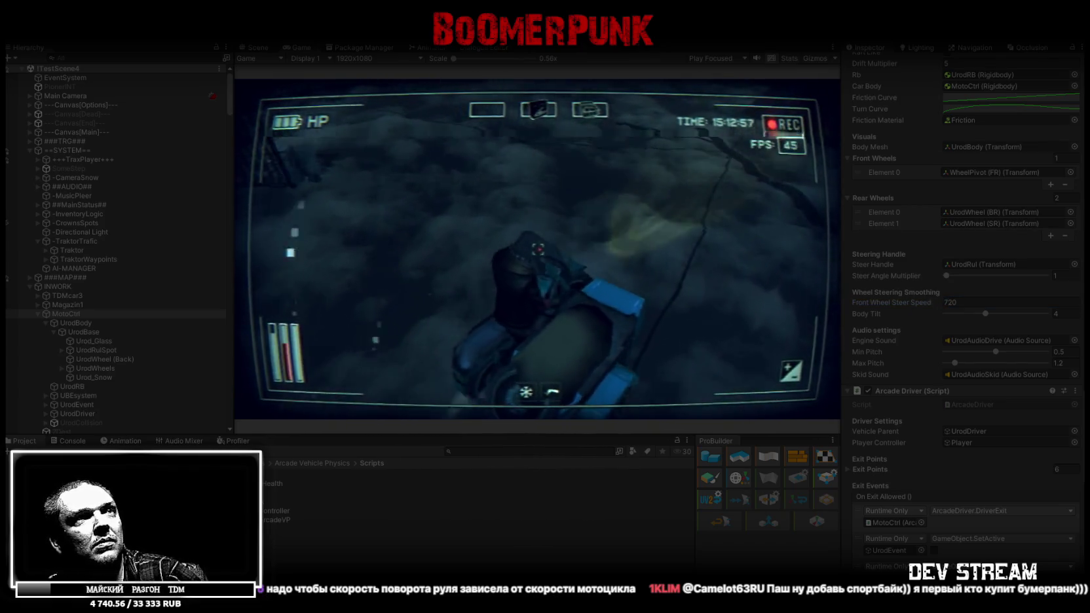
pyautogui.click(949, 302)
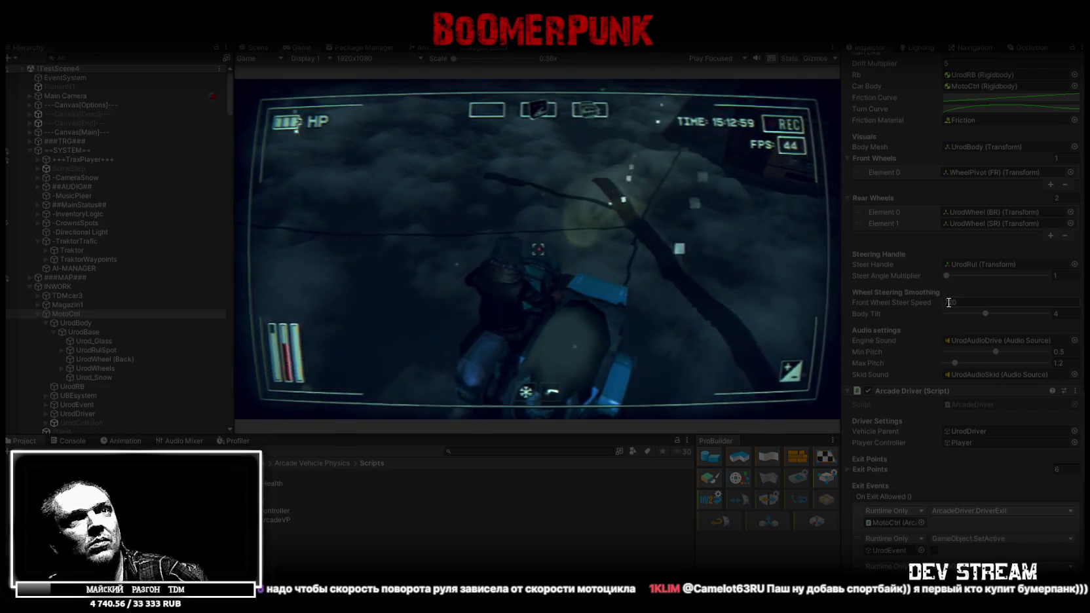
pyautogui.write('4')
pyautogui.press('Return')
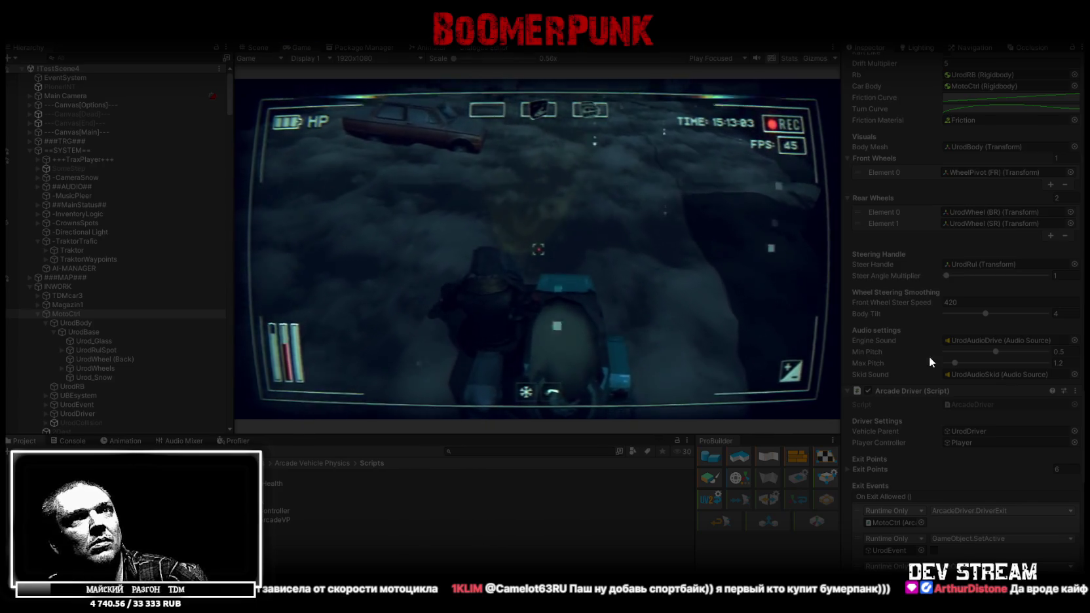
pyautogui.click(948, 302)
pyautogui.write('3')
pyautogui.press('Return')
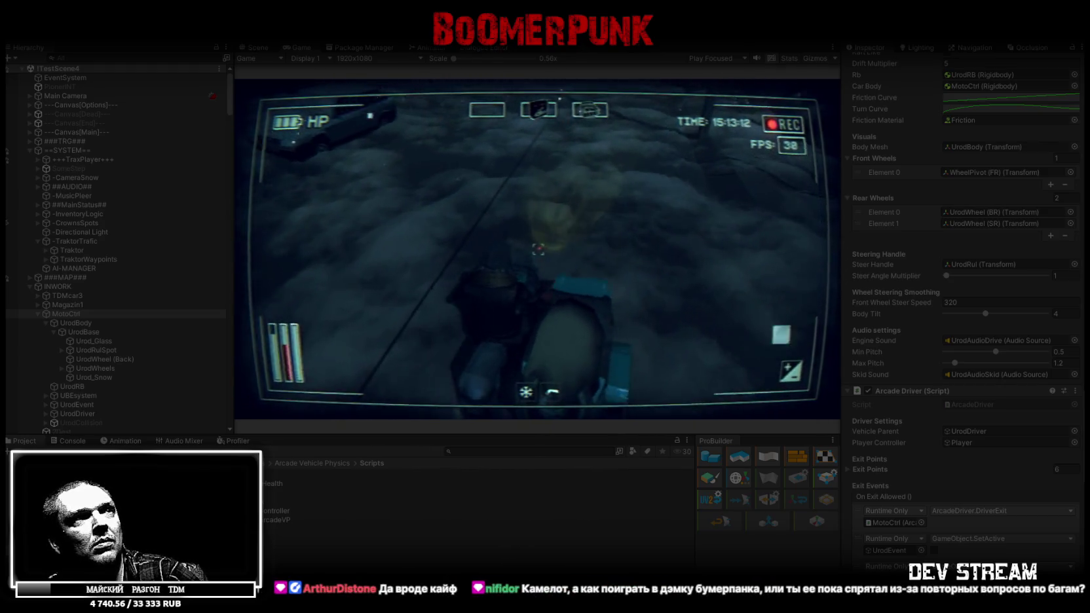
pyautogui.click(946, 303)
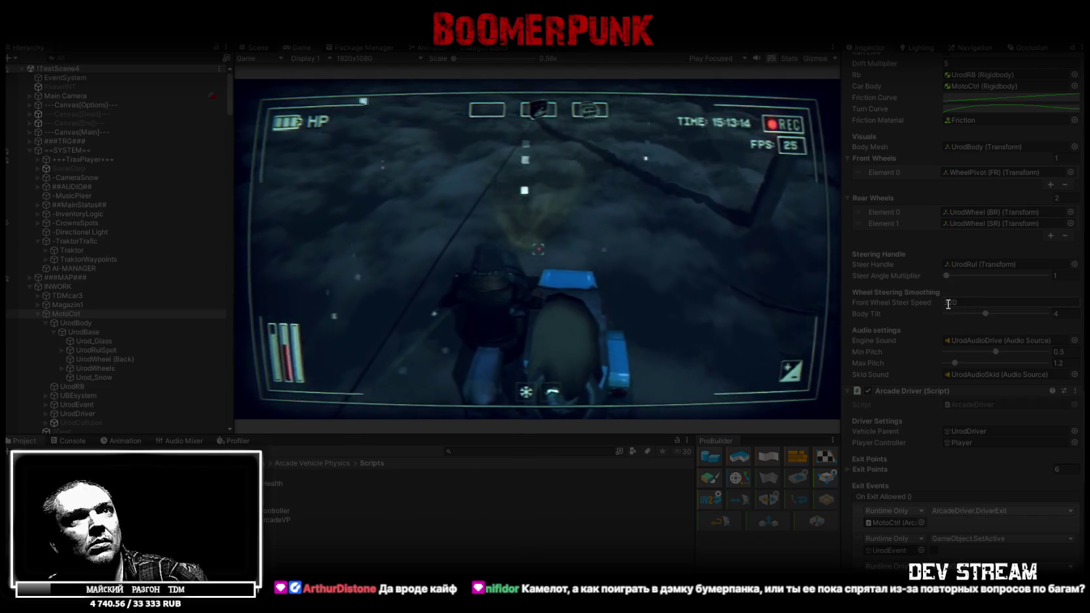
pyautogui.click(638, 288)
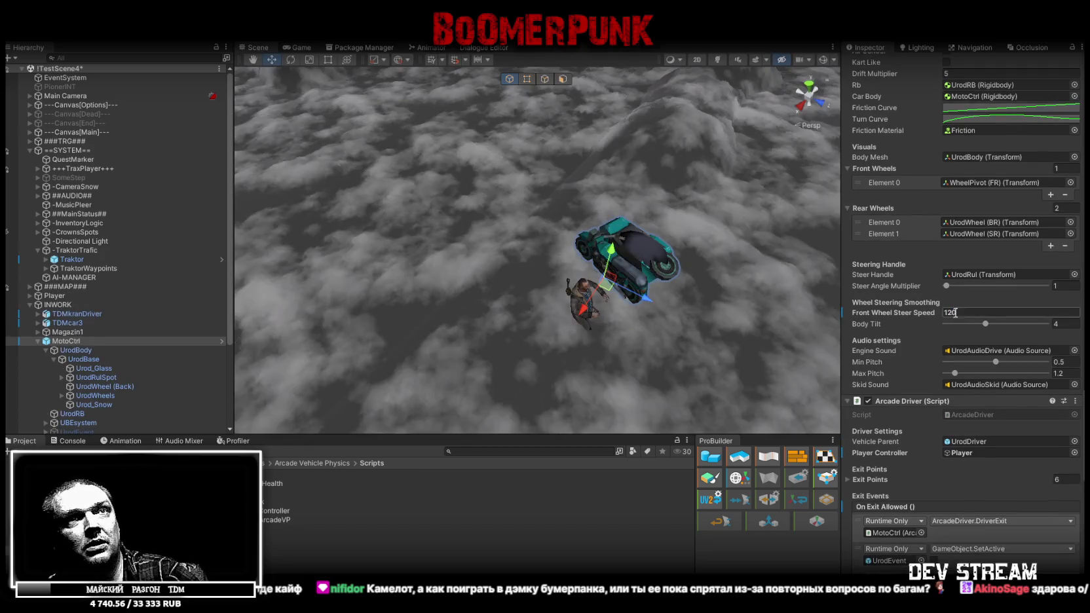
# Apply All pending overrides on MotoCtrl, including the 220 Front Wheel Steer Speed.
pyautogui.click(948, 310)
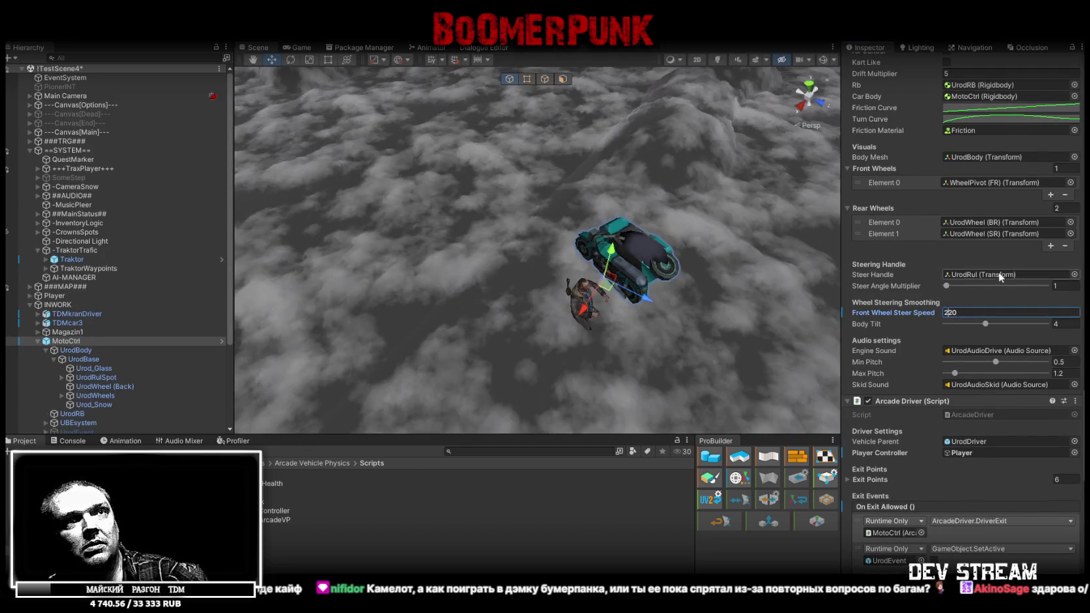
pyautogui.scroll(8, 1016, 262)
pyautogui.scroll(10, 983, 229)
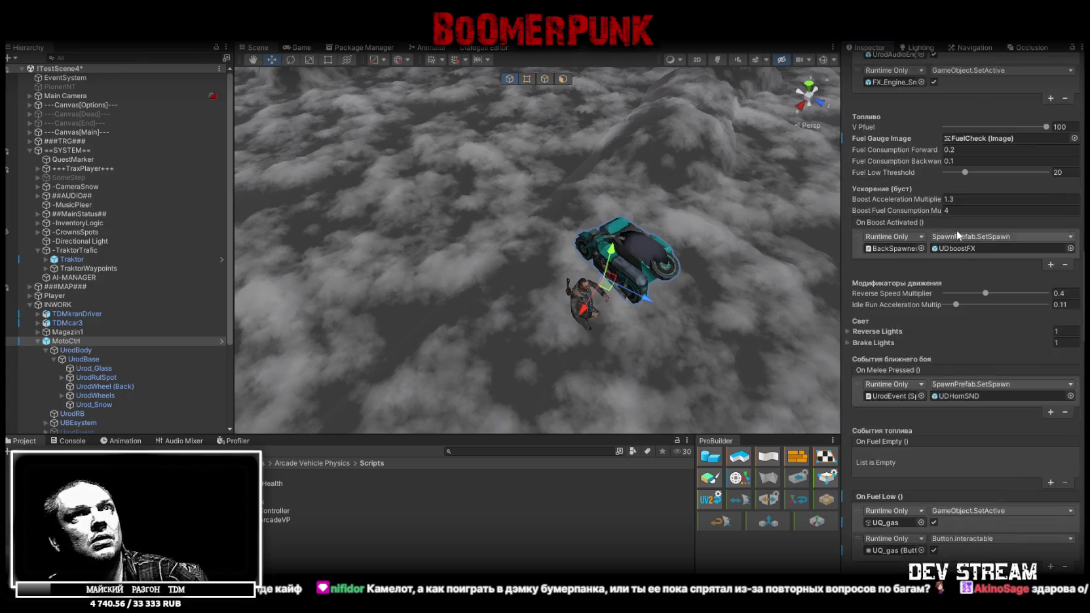
pyautogui.scroll(5, 984, 231)
pyautogui.click(1022, 88)
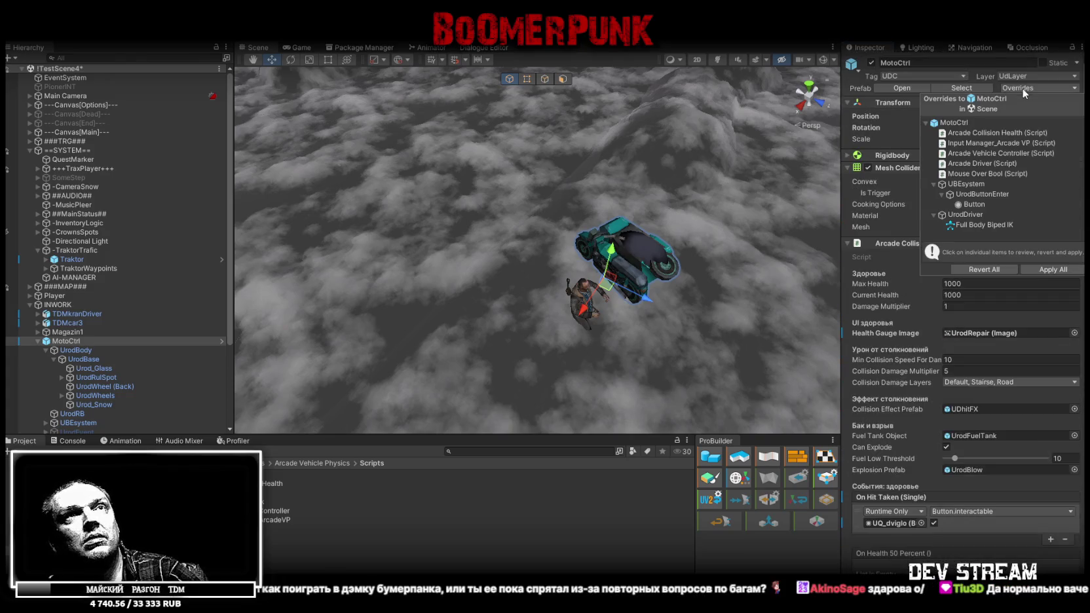
pyautogui.click(1056, 270)
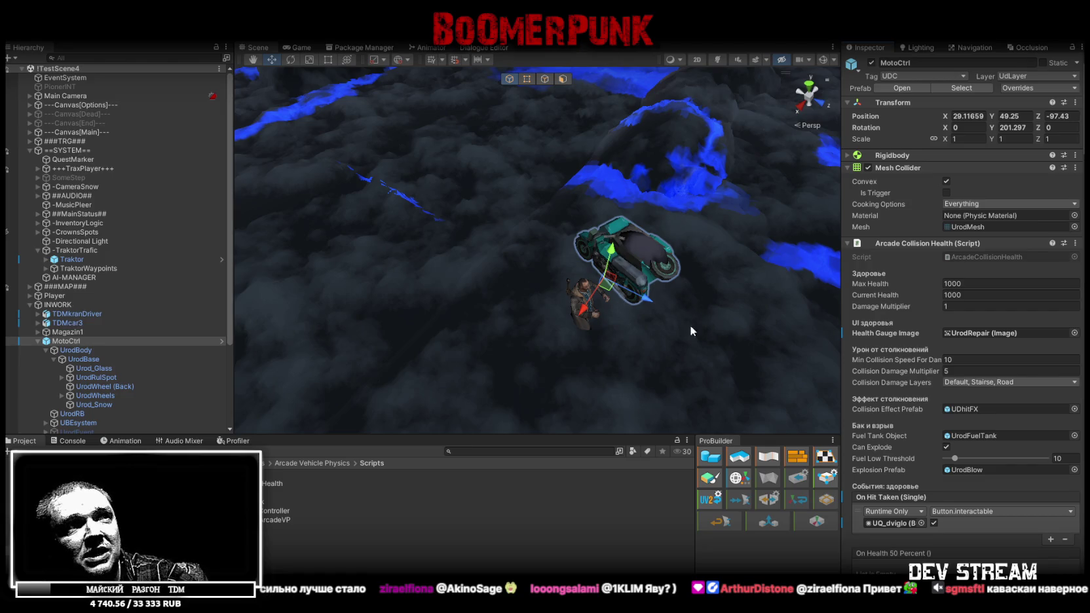
# Clear all messages from the Unity Console.
pyautogui.scroll(-10, 963, 367)
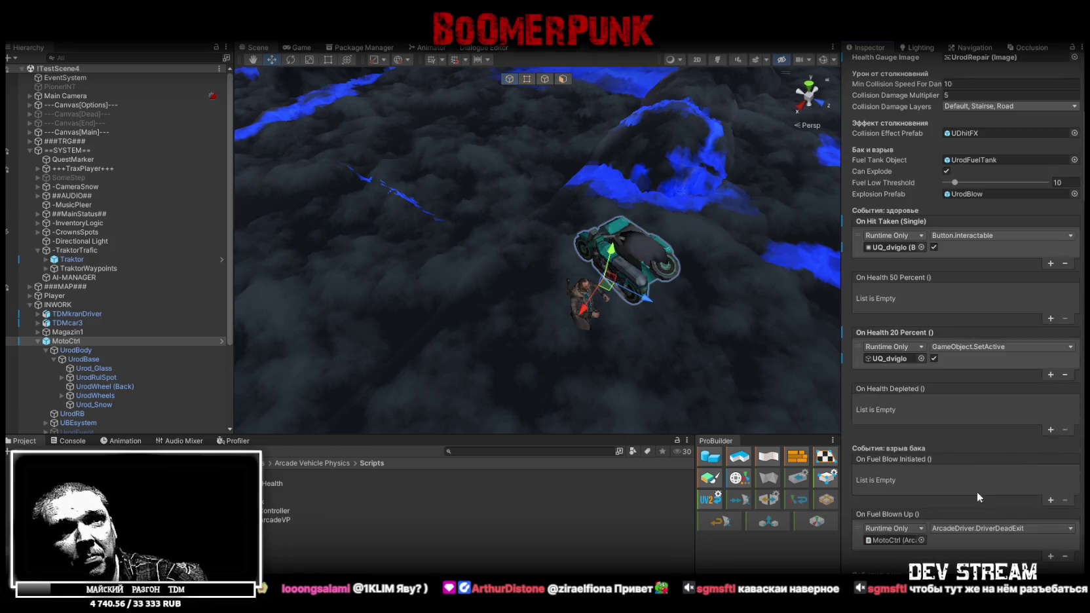
pyautogui.scroll(-20, 979, 497)
pyautogui.scroll(-15, 989, 459)
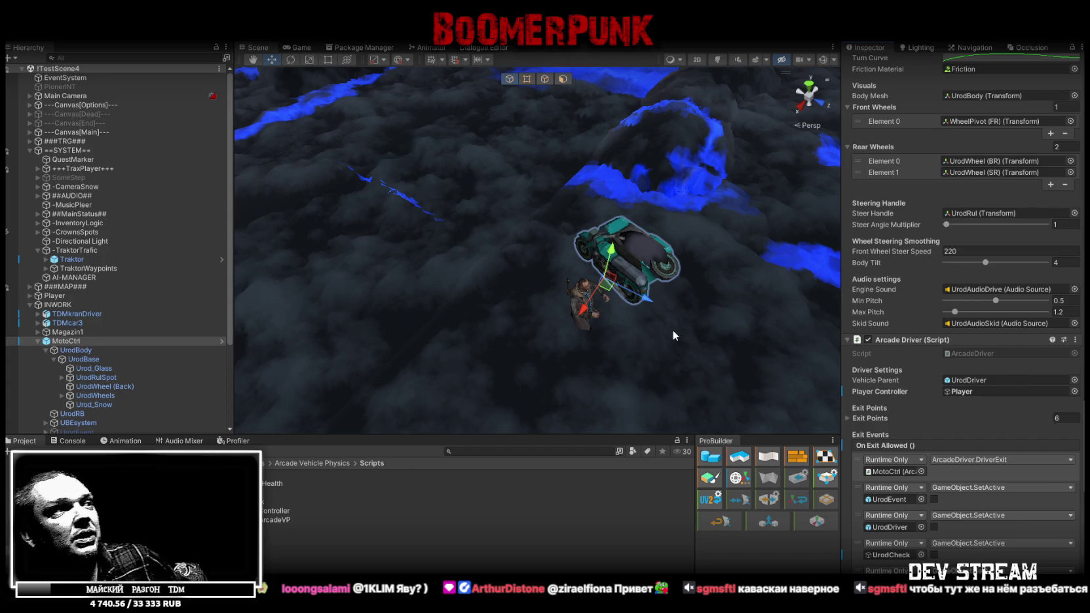
pyautogui.click(72, 441)
pyautogui.click(20, 452)
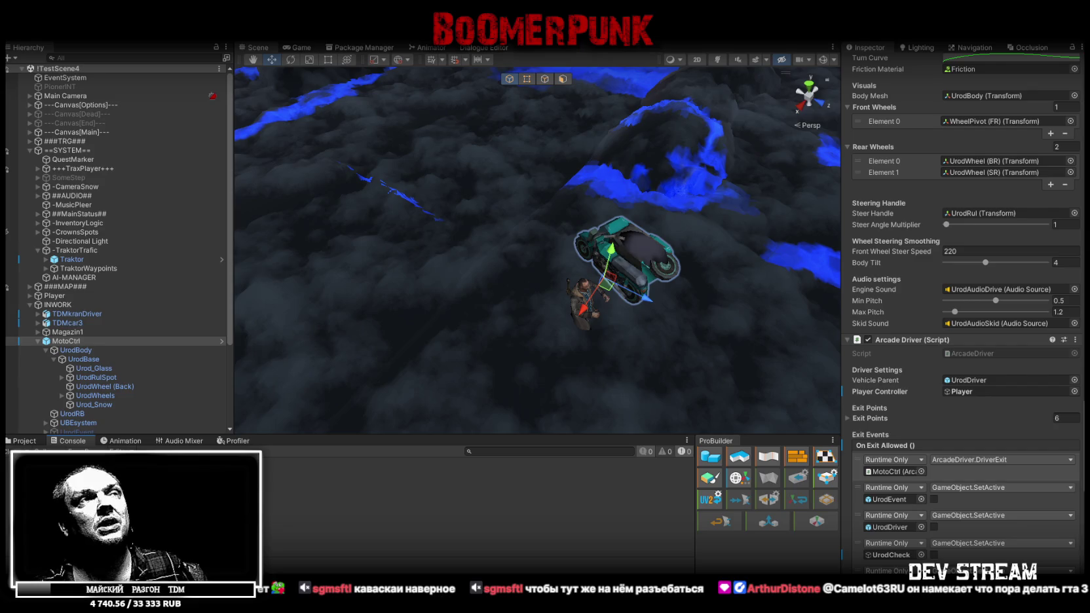
# Open the TDM Timeline document in a new Chrome tab and maximize the window.
pyautogui.hotkey('alt', 'Tab')
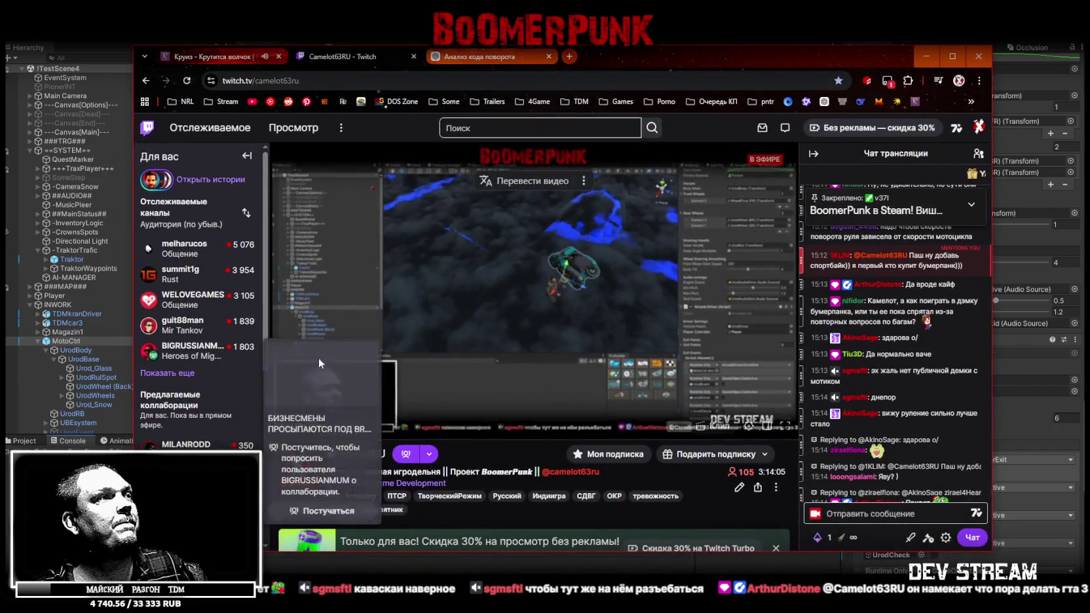
pyautogui.scroll(-5, 471, 403)
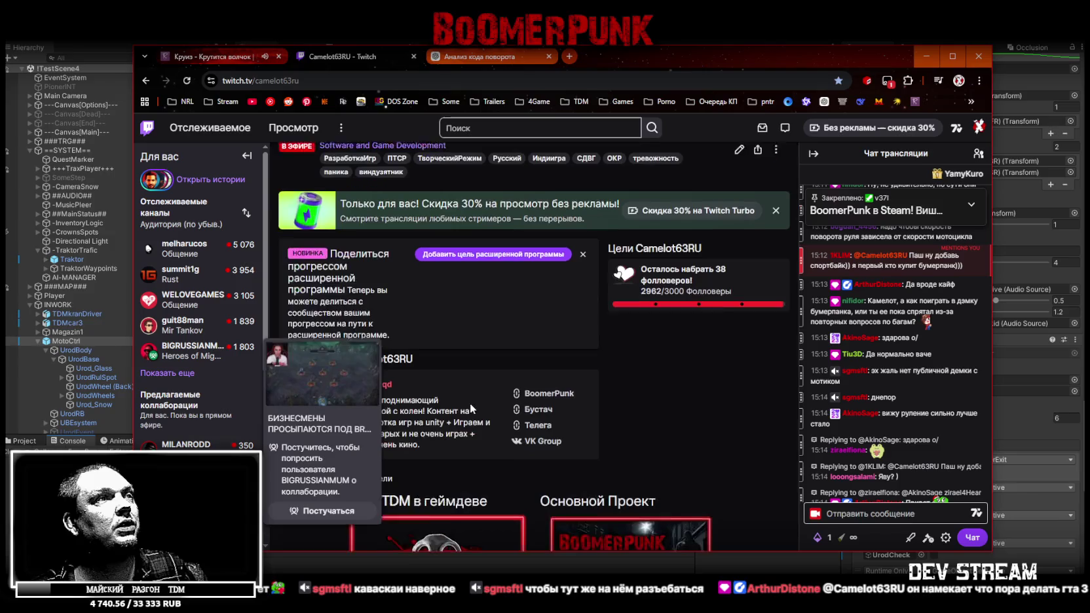
pyautogui.scroll(-2, 553, 387)
pyautogui.middleClick(556, 385)
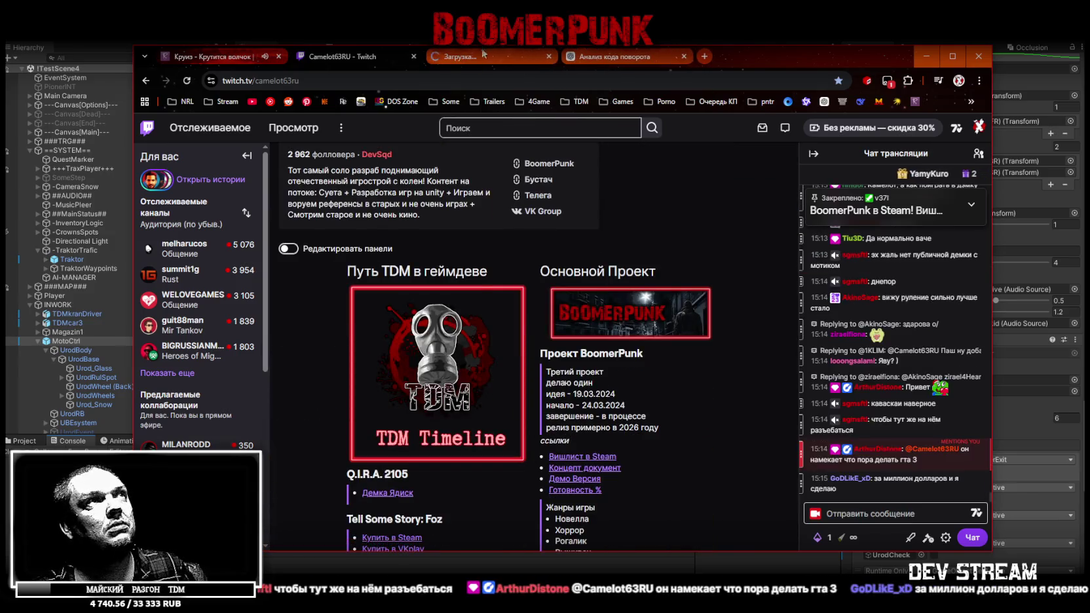
pyautogui.click(510, 58)
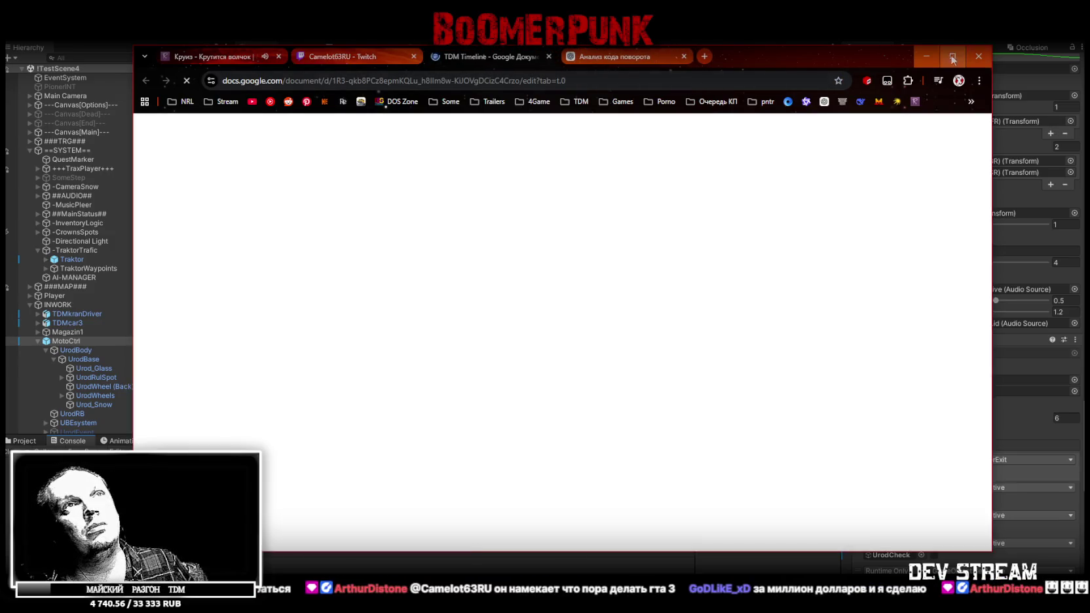
pyautogui.click(953, 57)
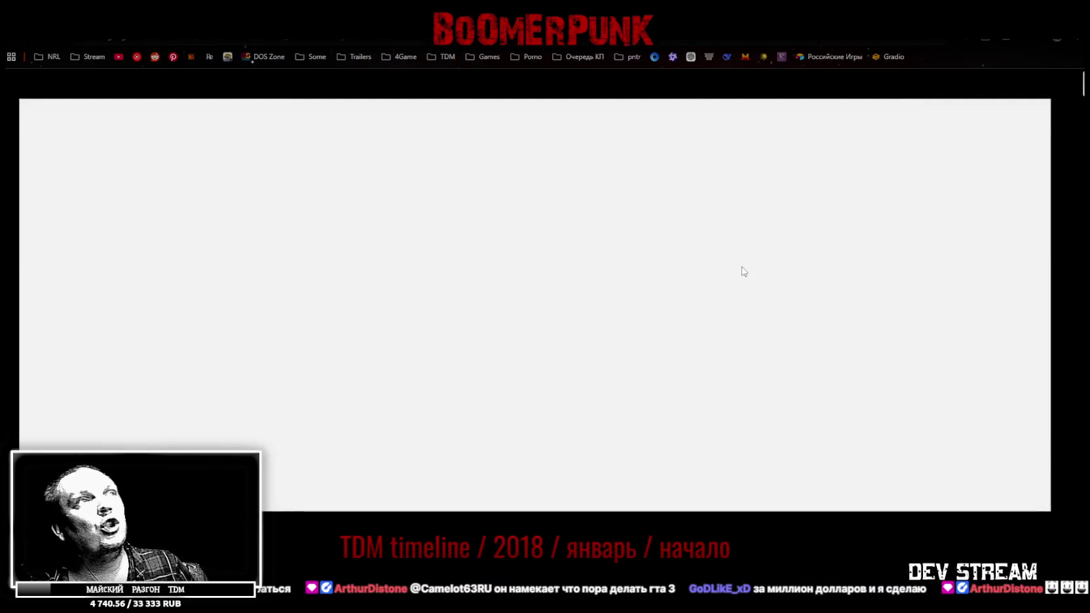
# Browse the BoomerPunk screenshots (characters, painted van, black SUV, city map), then return to Unity.
pyautogui.scroll(-20, 504, 424)
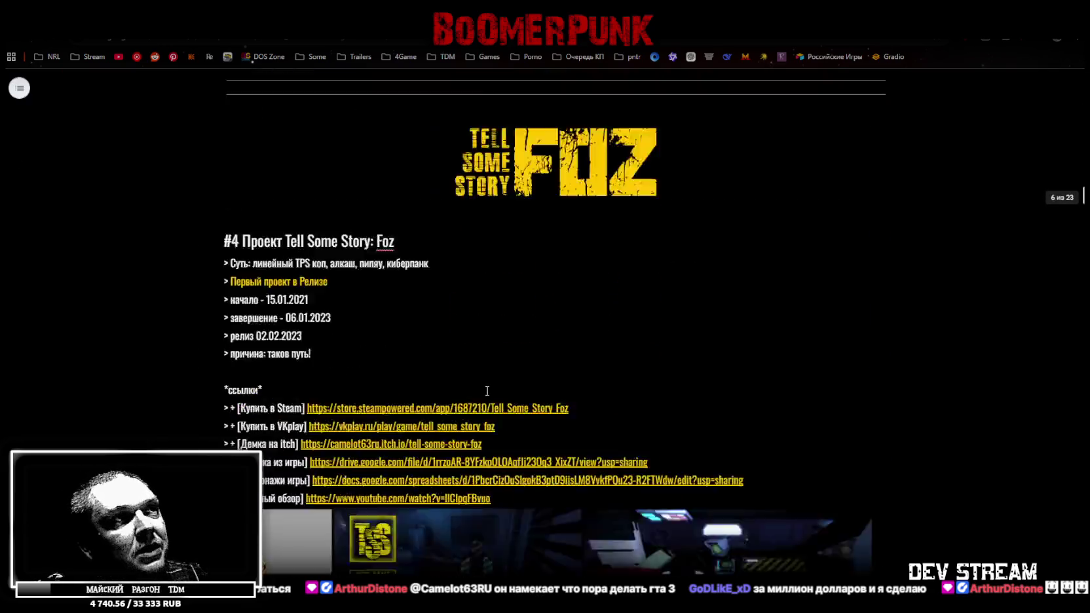
pyautogui.scroll(-20, 483, 383)
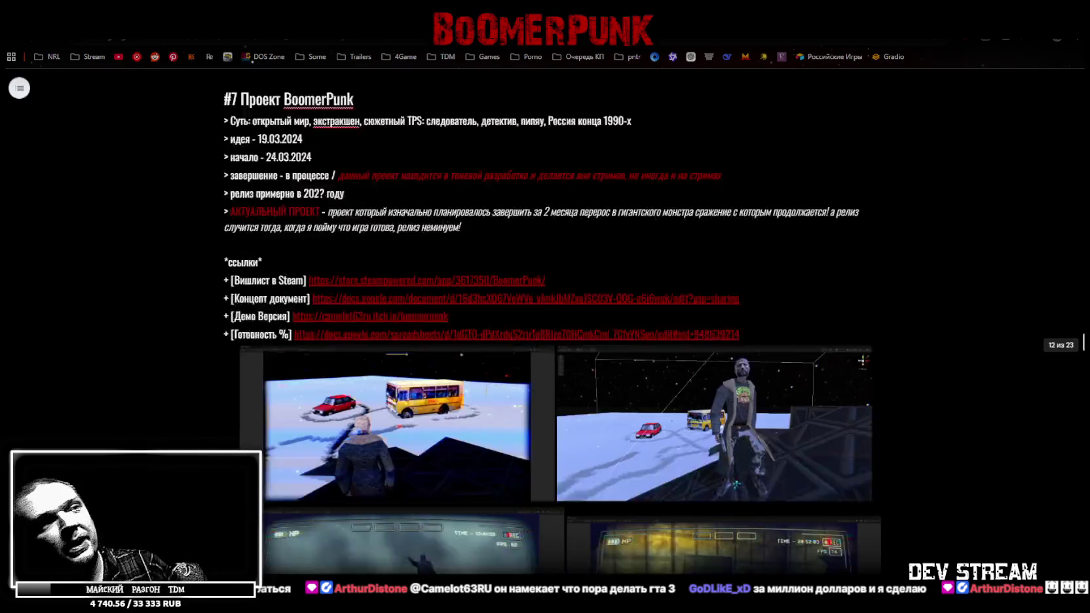
pyautogui.scroll(-15, 482, 391)
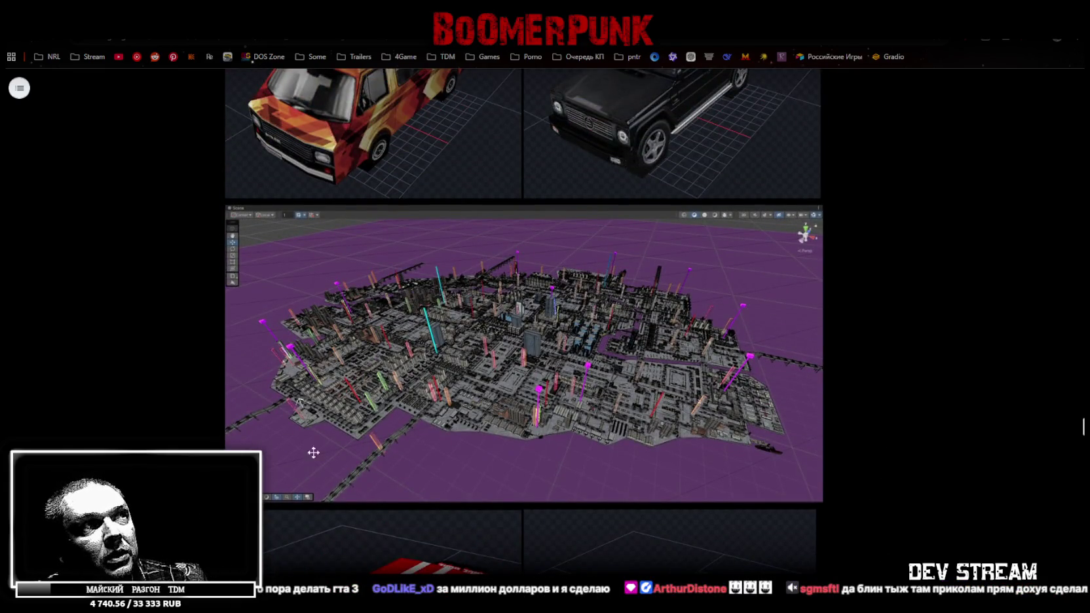
pyautogui.scroll(4, 511, 307)
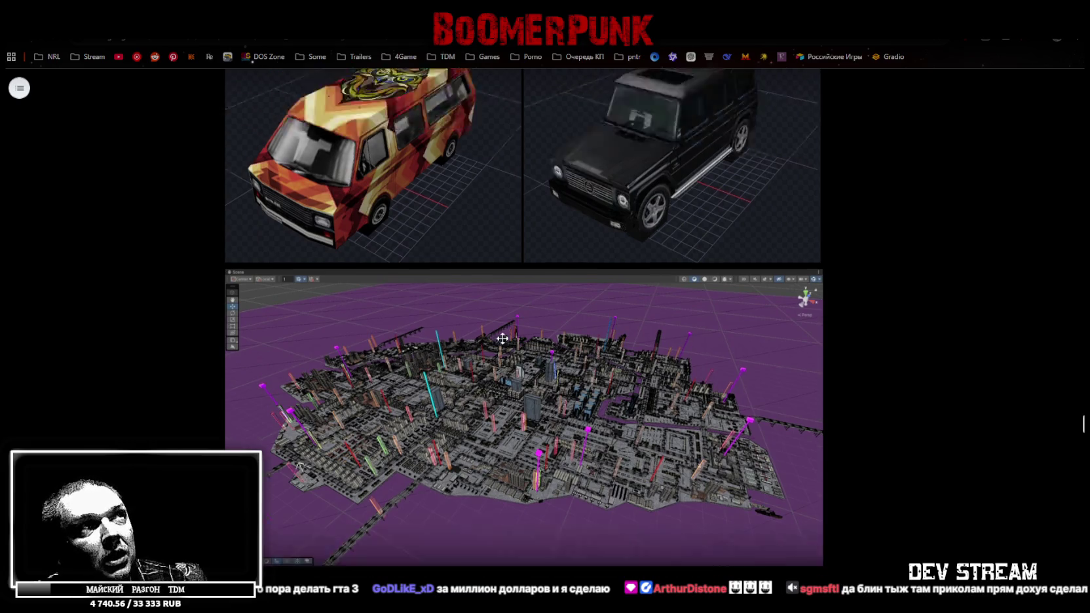
pyautogui.scroll(4, 591, 361)
pyautogui.scroll(-15, 557, 321)
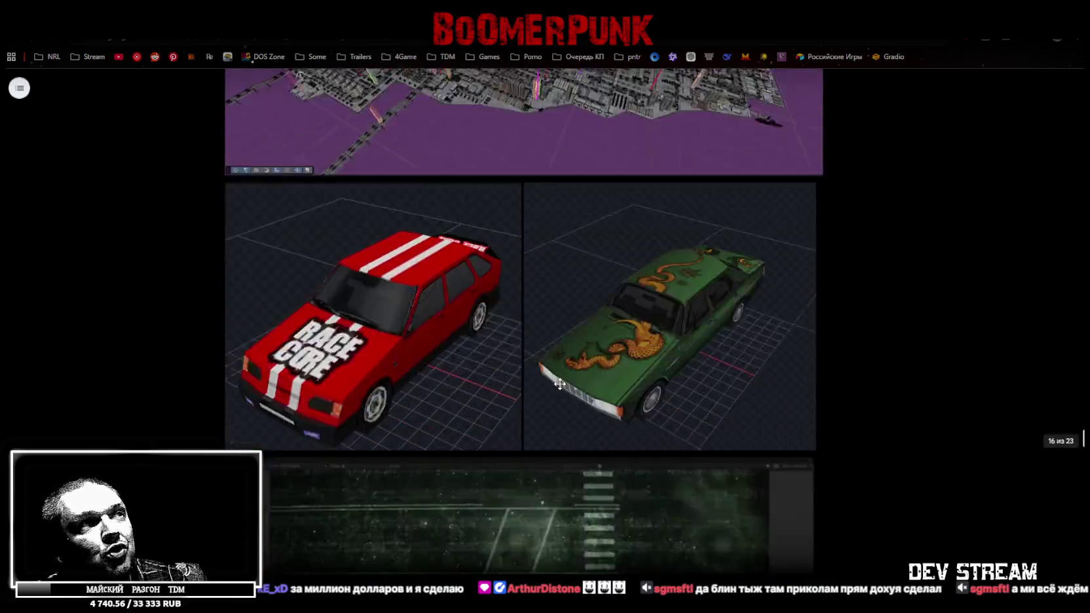
pyautogui.scroll(-5, 526, 255)
pyautogui.scroll(3, 511, 285)
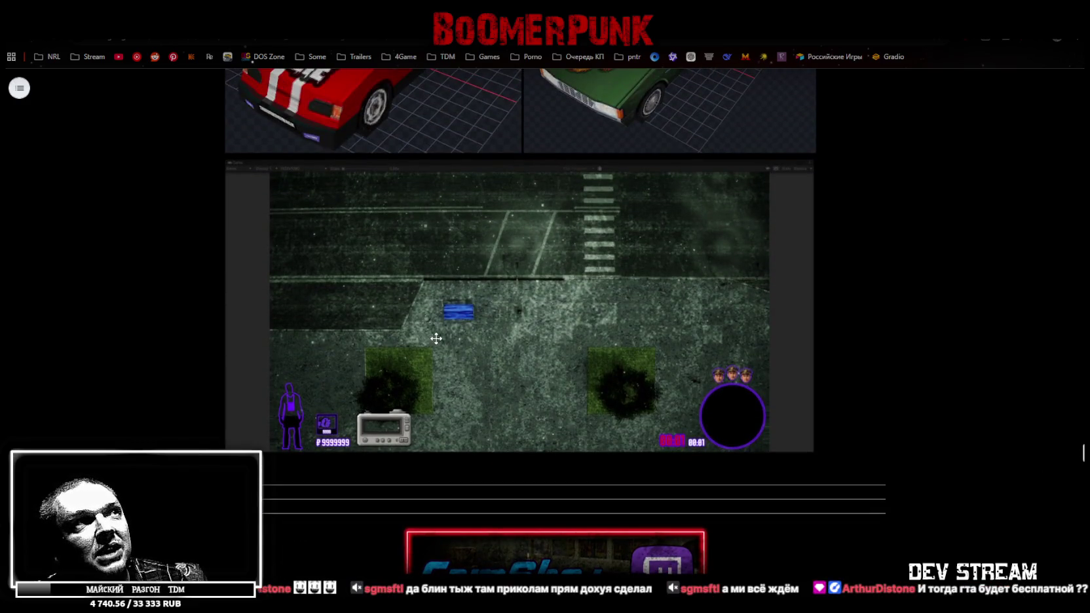
pyautogui.scroll(15, 508, 335)
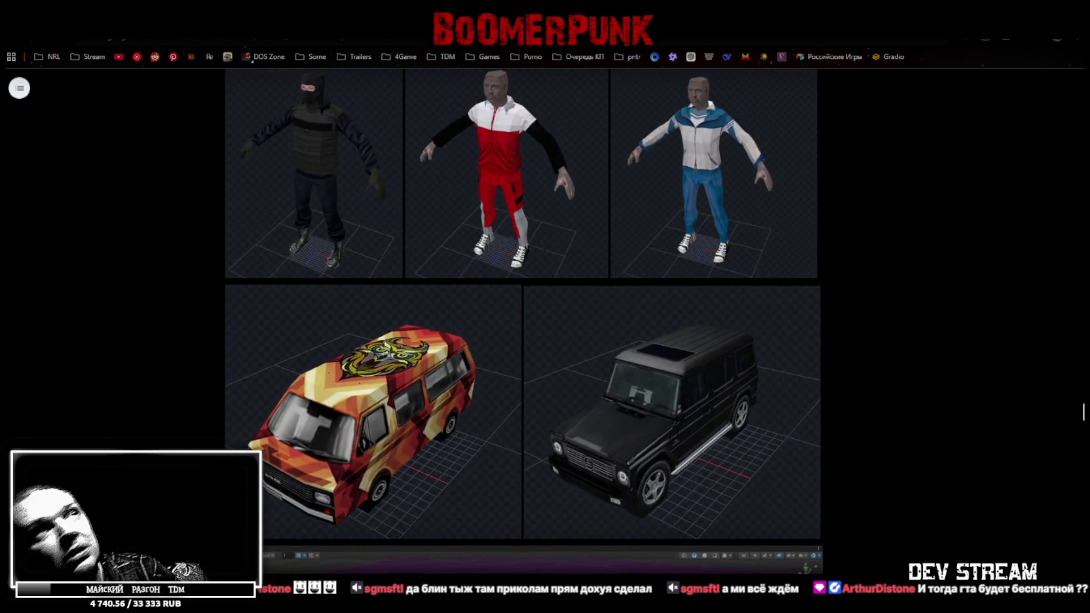
pyautogui.hotkey('alt', 'Tab')
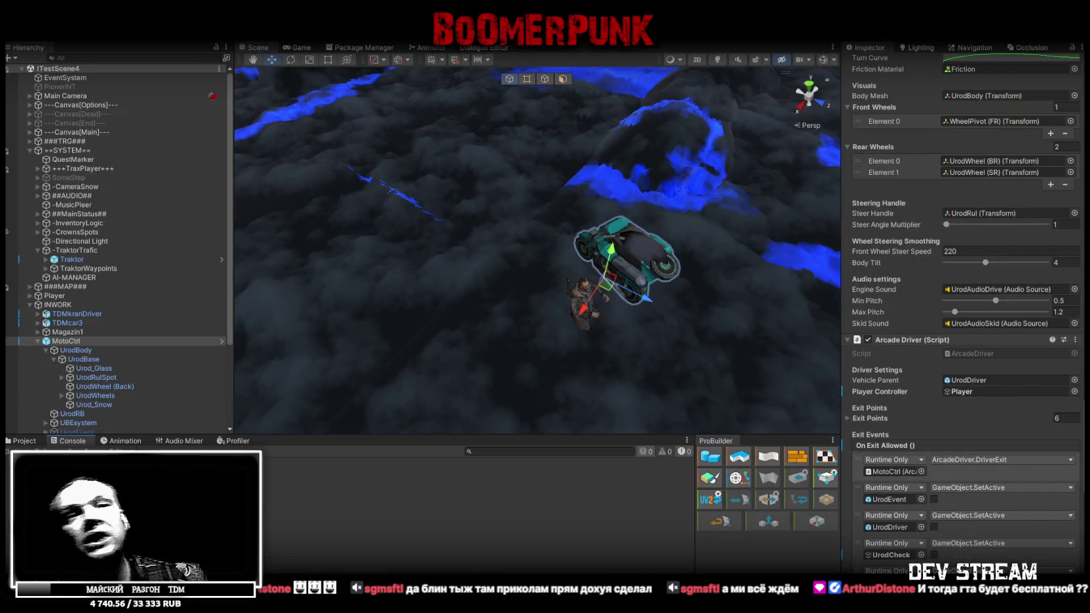